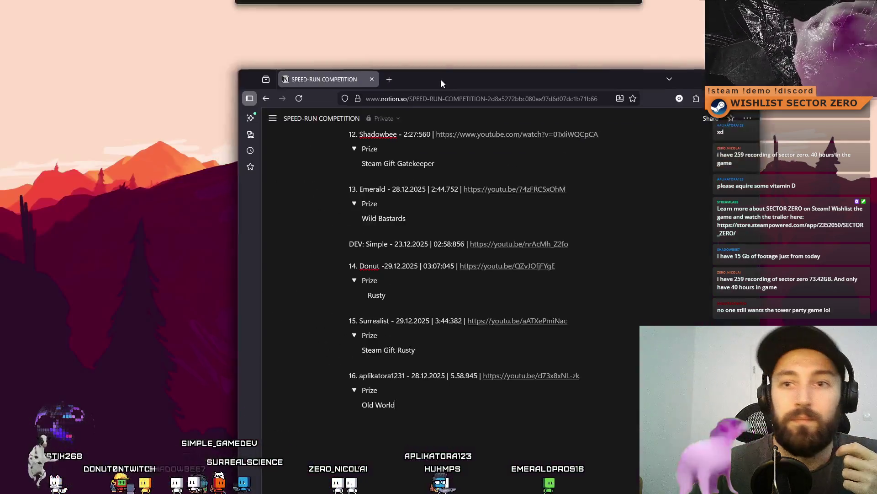
Move the Notion SPEED-RUN COMPETITION window aside, minimize it, and select the SECTOR ZERO project
{"action": "left_click_drag", "start_coordinate": [626, 85], "coordinate": [541, 46]}
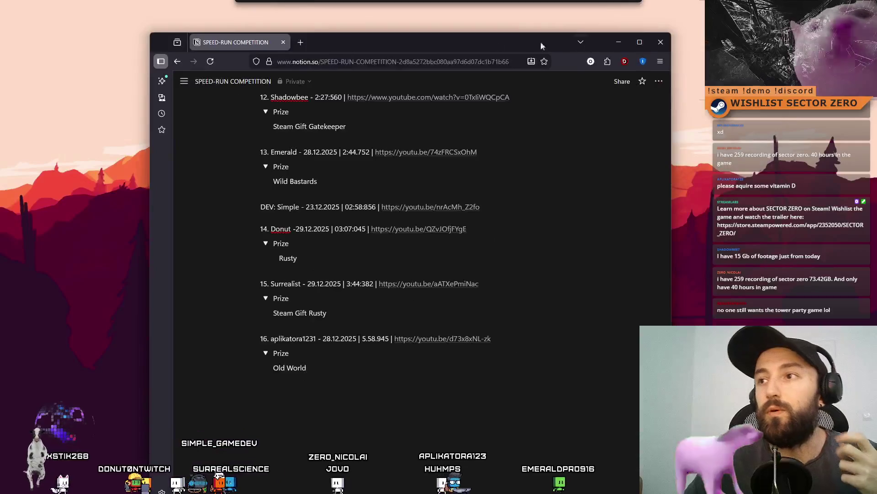
{"action": "left_click", "coordinate": [618, 42]}
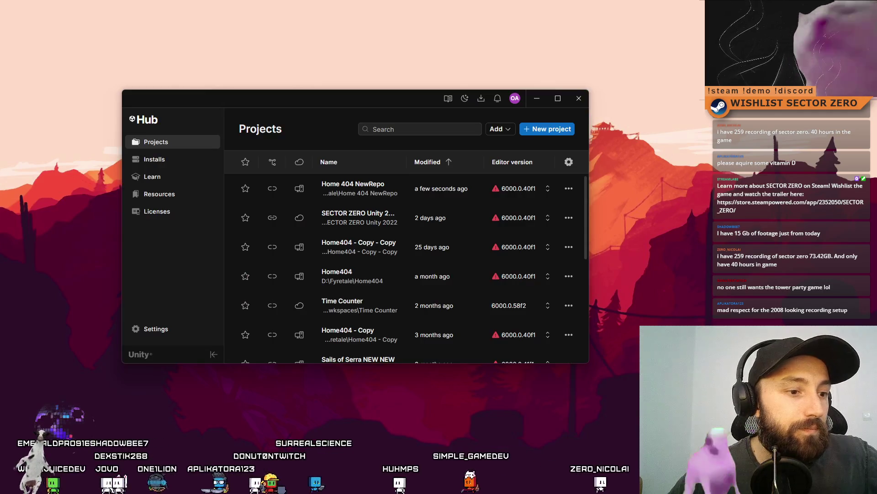
{"action": "left_click", "coordinate": [361, 220]}
Launch SECTOR ZERO from Unity Hub's Projects list into the Unity Editor
{"action": "left_click", "coordinate": [536, 103]}
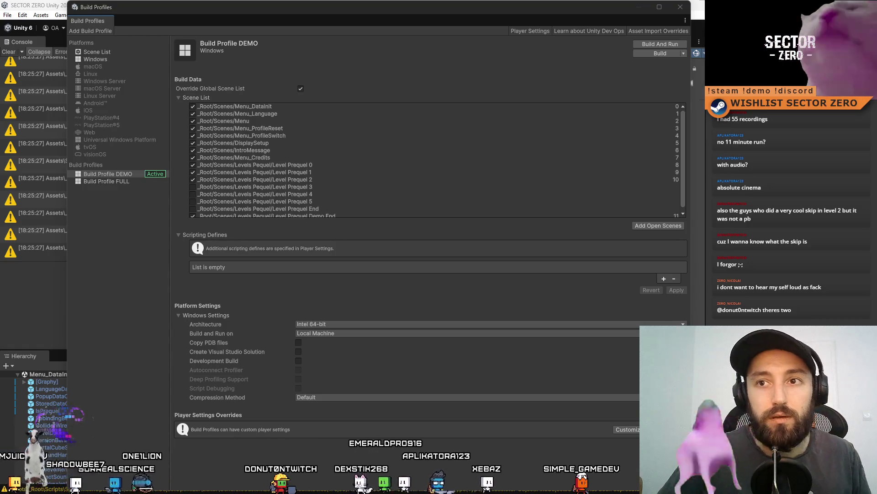
Search the Project panel for 't:scene prequel' and open the Level Prequel 0 scene
{"action": "left_click", "coordinate": [56, 336]}
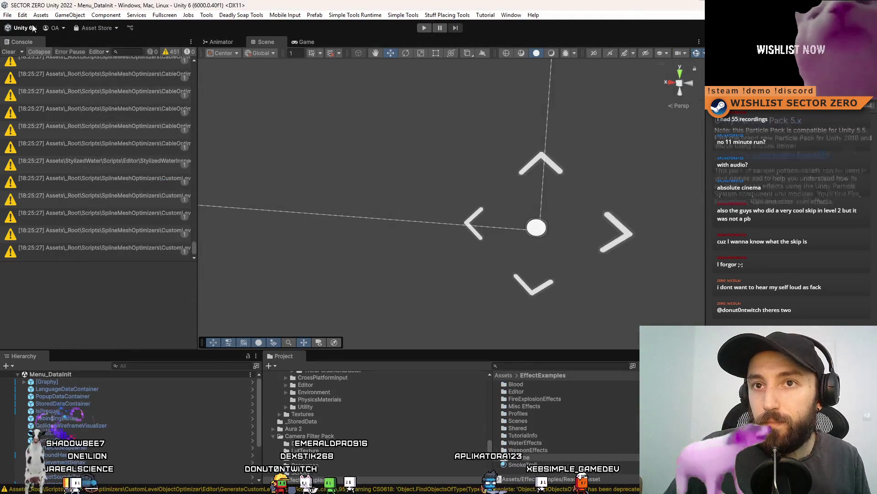
{"action": "left_click", "coordinate": [539, 365]}
{"action": "type", "text": "t:scene preq"}
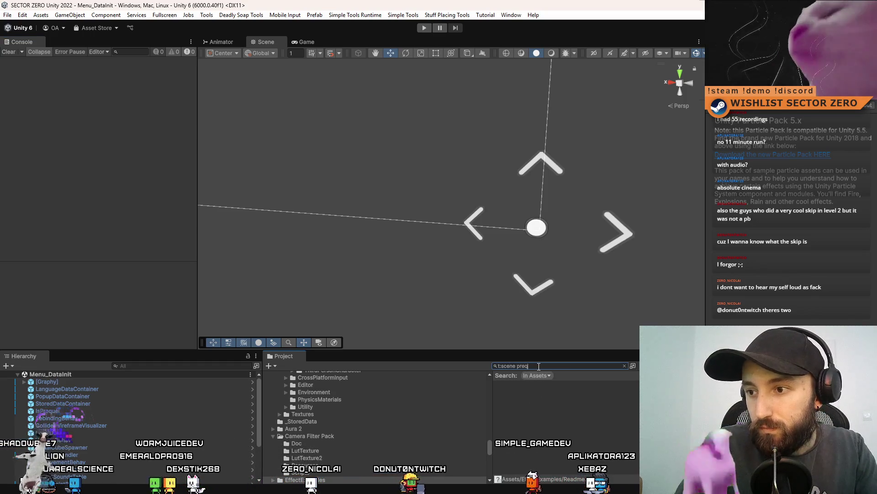
{"action": "type", "text": "uel"}
{"action": "left_click", "coordinate": [558, 389]}
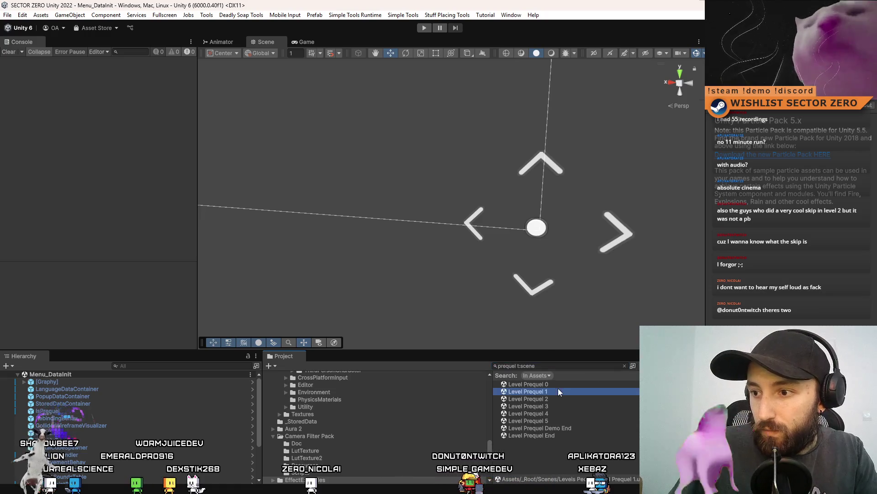
{"action": "double_click", "coordinate": [574, 384]}
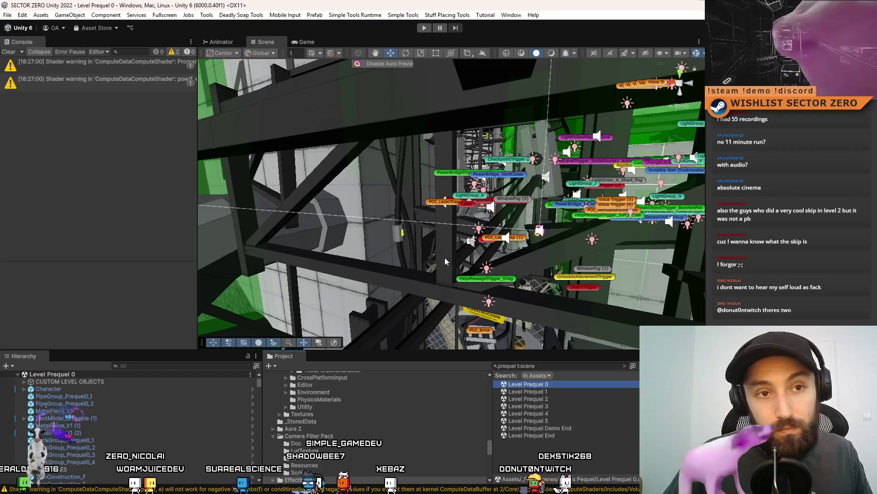
Clear the Console warnings and put the Level Prequel 0 Scene view fullscreen with F11
{"action": "mouse_move", "coordinate": [383, 253]}
{"action": "left_mouse_down"}
{"action": "mouse_move", "coordinate": [463, 324]}
{"action": "mouse_move", "coordinate": [395, 222]}
{"action": "mouse_move", "coordinate": [356, 114]}
{"action": "left_mouse_up"}
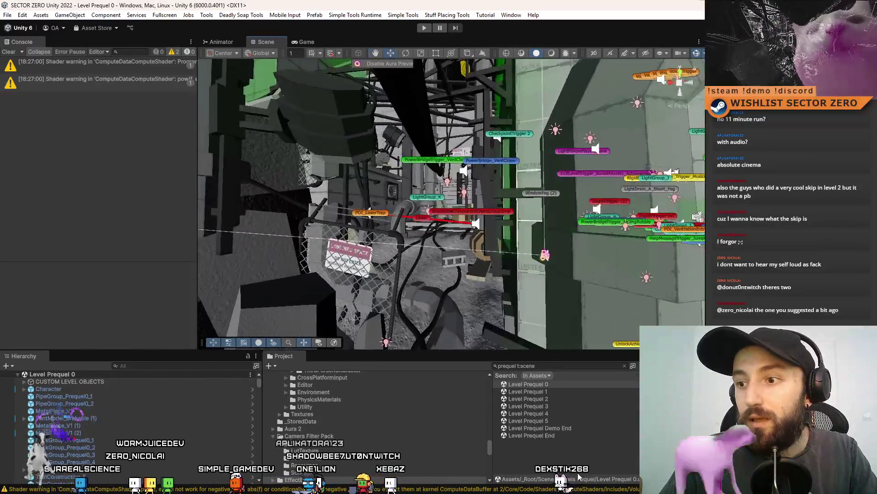
{"action": "left_click", "coordinate": [17, 52]}
{"action": "mouse_move", "coordinate": [275, 229]}
{"action": "left_mouse_down"}
{"action": "mouse_move", "coordinate": [228, 374]}
{"action": "mouse_move", "coordinate": [93, 303]}
{"action": "mouse_move", "coordinate": [187, 315]}
{"action": "mouse_move", "coordinate": [454, 219]}
{"action": "left_mouse_up"}
{"action": "key", "text": "F11"}
{"action": "mouse_move", "coordinate": [621, 225]}
{"action": "left_mouse_down"}
{"action": "mouse_move", "coordinate": [321, 176]}
{"action": "mouse_move", "coordinate": [558, 230]}
{"action": "mouse_move", "coordinate": [296, 85]}
{"action": "mouse_move", "coordinate": [192, 157]}
{"action": "mouse_move", "coordinate": [146, 157]}
{"action": "mouse_move", "coordinate": [103, 142]}
{"action": "mouse_move", "coordinate": [362, 110]}
{"action": "mouse_move", "coordinate": [528, 389]}
{"action": "mouse_move", "coordinate": [484, 384]}
{"action": "left_mouse_up"}
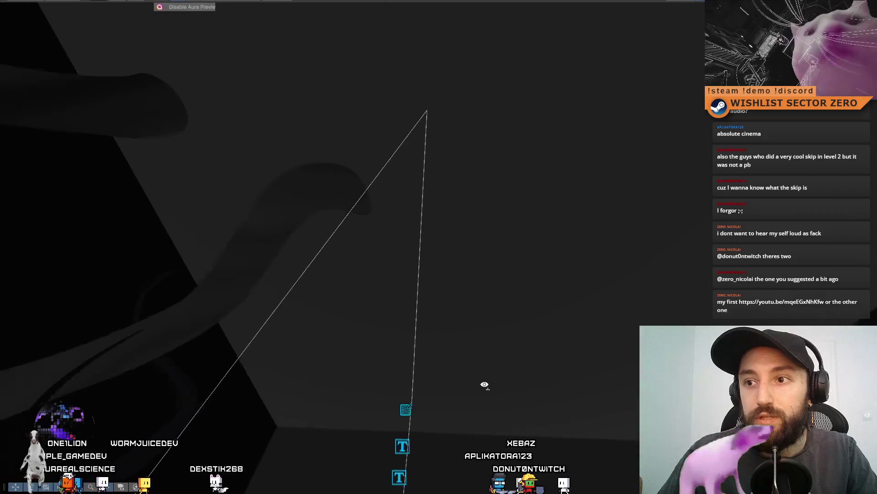
{"action": "left_click_drag", "start_coordinate": [480, 432], "coordinate": [690, 21]}
Fly the camera through Level Prequel 0's long shaft, stair box and walkways
{"action": "mouse_move", "coordinate": [870, 146]}
{"action": "left_mouse_down"}
{"action": "mouse_move", "coordinate": [78, 210]}
{"action": "mouse_move", "coordinate": [344, 259]}
{"action": "mouse_move", "coordinate": [343, 180]}
{"action": "mouse_move", "coordinate": [310, 180]}
{"action": "mouse_move", "coordinate": [316, 36]}
{"action": "mouse_move", "coordinate": [325, 57]}
{"action": "mouse_move", "coordinate": [274, 74]}
{"action": "mouse_move", "coordinate": [345, 425]}
{"action": "left_mouse_up"}
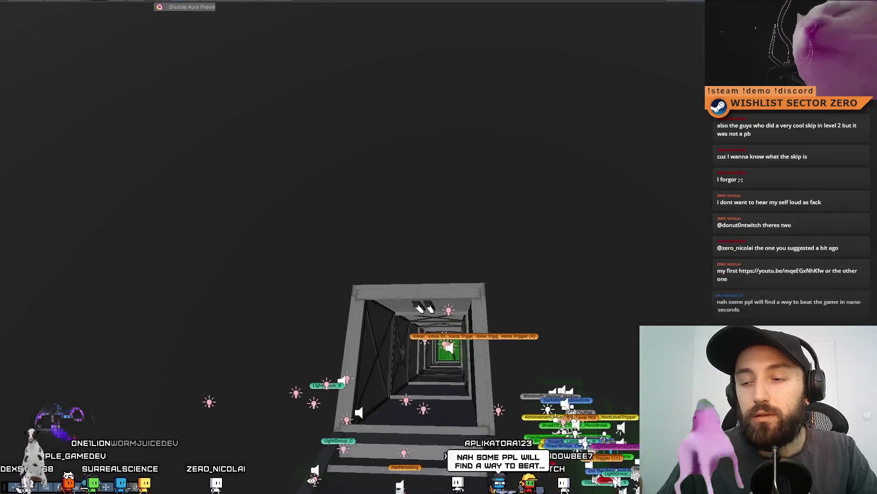
{"action": "mouse_move", "coordinate": [313, 88]}
{"action": "left_mouse_down"}
{"action": "mouse_move", "coordinate": [179, 129]}
{"action": "mouse_move", "coordinate": [152, 123]}
{"action": "mouse_move", "coordinate": [331, 26]}
{"action": "left_mouse_up"}
{"action": "mouse_move", "coordinate": [336, 196]}
{"action": "left_mouse_down"}
{"action": "mouse_move", "coordinate": [337, 48]}
{"action": "mouse_move", "coordinate": [338, 92]}
{"action": "mouse_move", "coordinate": [383, 230]}
{"action": "mouse_move", "coordinate": [136, 245]}
{"action": "mouse_move", "coordinate": [444, 224]}
{"action": "mouse_move", "coordinate": [521, 163]}
{"action": "left_mouse_up"}
{"action": "mouse_move", "coordinate": [579, 210]}
{"action": "left_mouse_down"}
{"action": "mouse_move", "coordinate": [337, 232]}
{"action": "mouse_move", "coordinate": [361, 103]}
{"action": "mouse_move", "coordinate": [440, 214]}
{"action": "mouse_move", "coordinate": [402, 171]}
{"action": "mouse_move", "coordinate": [267, 311]}
{"action": "mouse_move", "coordinate": [493, 161]}
{"action": "left_mouse_up"}
{"action": "mouse_move", "coordinate": [762, 267]}
{"action": "left_mouse_down"}
{"action": "mouse_move", "coordinate": [771, 193]}
{"action": "mouse_move", "coordinate": [632, 74]}
{"action": "mouse_move", "coordinate": [540, 77]}
{"action": "mouse_move", "coordinate": [412, 154]}
{"action": "mouse_move", "coordinate": [399, 271]}
{"action": "mouse_move", "coordinate": [452, 262]}
{"action": "mouse_move", "coordinate": [470, 293]}
{"action": "mouse_move", "coordinate": [86, 297]}
{"action": "left_mouse_up"}
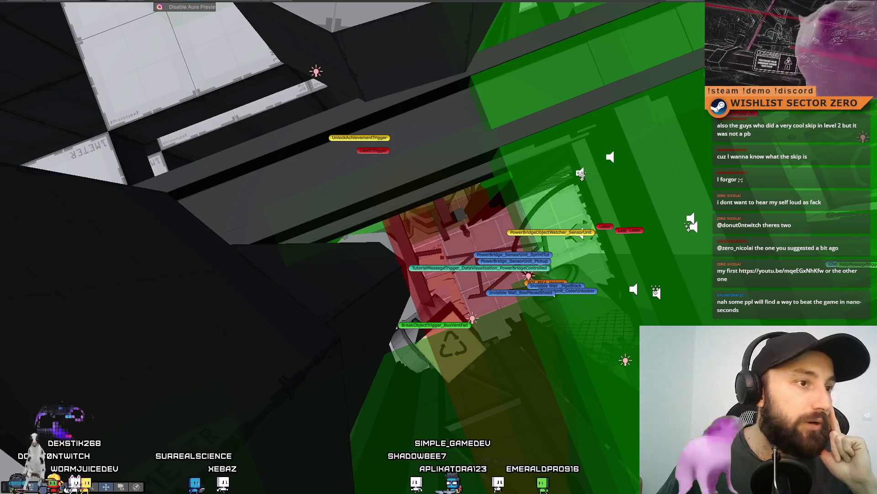
{"action": "scroll", "coordinate": [464, 253], "scroll_direction": "down", "scroll_amount": 10}
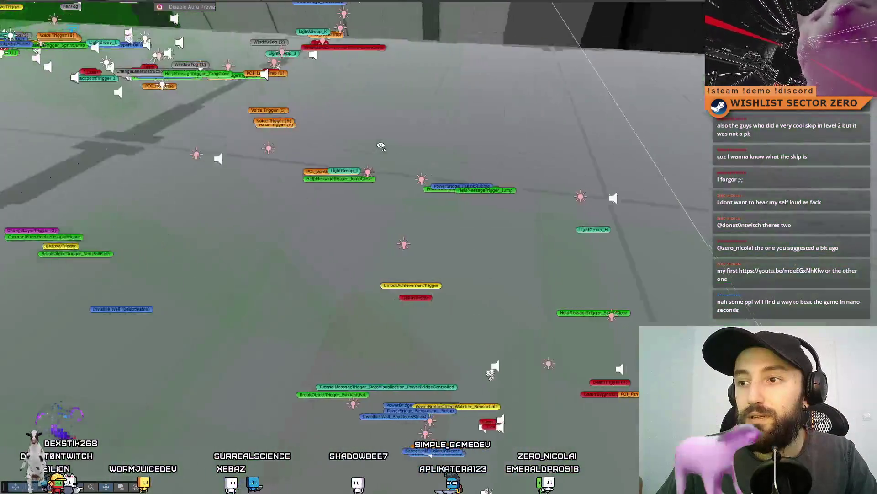
Tour the green platforms and grey walls, then exit fullscreen to the normal editor layout
{"action": "scroll", "coordinate": [320, 206], "scroll_direction": "up", "scroll_amount": 10}
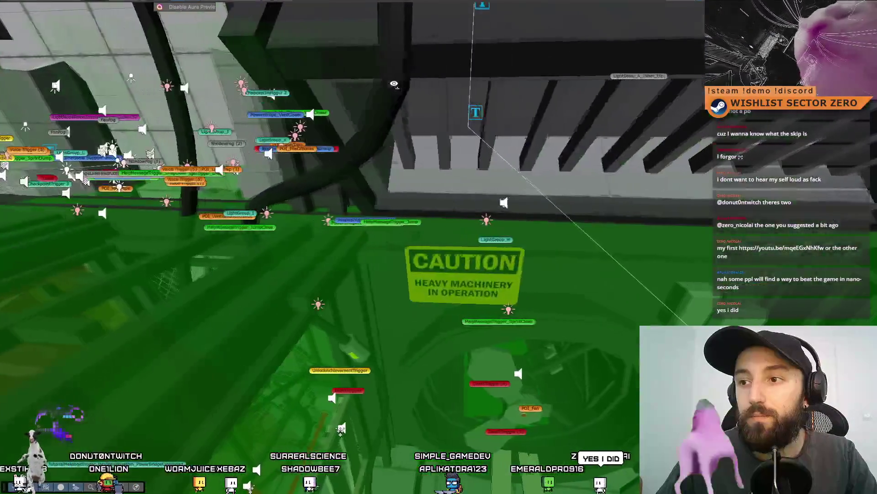
{"action": "scroll", "coordinate": [320, 220], "scroll_direction": "down", "scroll_amount": 5}
{"action": "scroll", "coordinate": [329, 222], "scroll_direction": "up", "scroll_amount": 5}
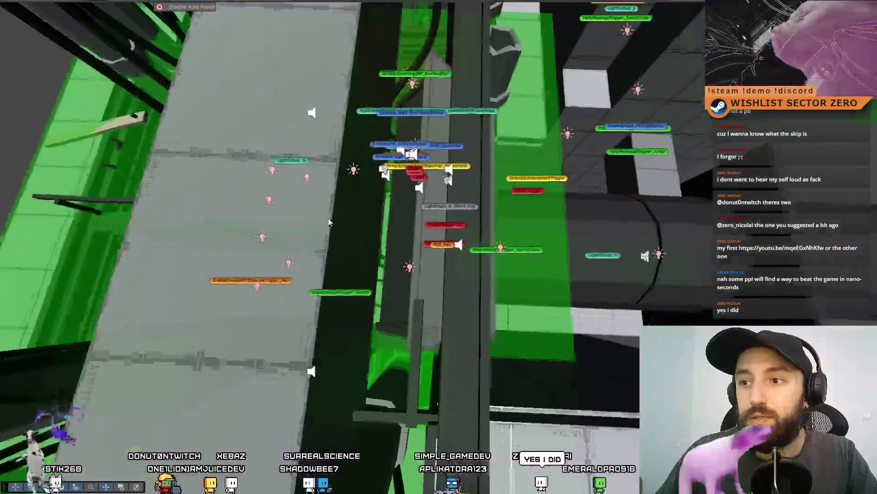
{"action": "mouse_move", "coordinate": [556, 246]}
{"action": "left_mouse_down"}
{"action": "mouse_move", "coordinate": [387, 242]}
{"action": "mouse_move", "coordinate": [349, 165]}
{"action": "mouse_move", "coordinate": [219, 89]}
{"action": "mouse_move", "coordinate": [322, 280]}
{"action": "mouse_move", "coordinate": [708, 220]}
{"action": "mouse_move", "coordinate": [411, 281]}
{"action": "mouse_move", "coordinate": [174, 118]}
{"action": "mouse_move", "coordinate": [570, 271]}
{"action": "mouse_move", "coordinate": [802, 198]}
{"action": "mouse_move", "coordinate": [550, 226]}
{"action": "mouse_move", "coordinate": [175, 60]}
{"action": "mouse_move", "coordinate": [255, 168]}
{"action": "mouse_move", "coordinate": [304, 103]}
{"action": "mouse_move", "coordinate": [413, 240]}
{"action": "mouse_move", "coordinate": [547, 259]}
{"action": "mouse_move", "coordinate": [531, 241]}
{"action": "mouse_move", "coordinate": [175, 60]}
{"action": "mouse_move", "coordinate": [414, 274]}
{"action": "left_mouse_up"}
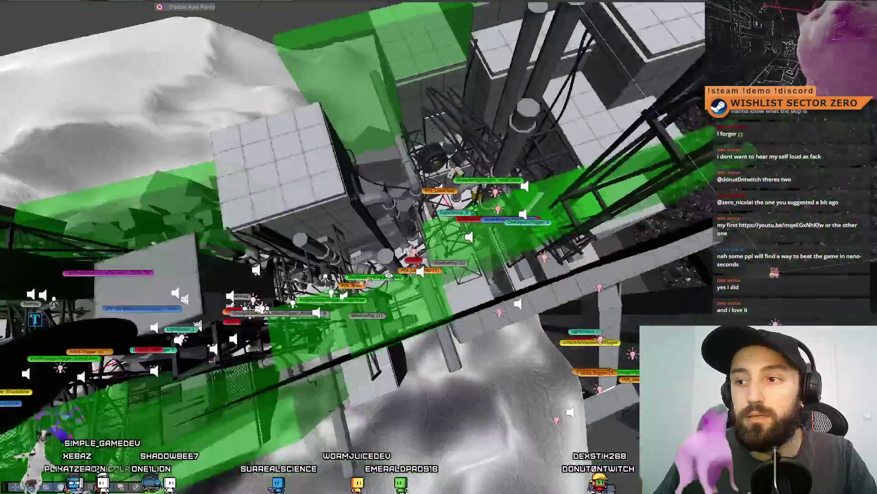
{"action": "mouse_move", "coordinate": [388, 275]}
{"action": "left_mouse_down"}
{"action": "mouse_move", "coordinate": [527, 163]}
{"action": "mouse_move", "coordinate": [198, 140]}
{"action": "mouse_move", "coordinate": [121, 82]}
{"action": "mouse_move", "coordinate": [146, 78]}
{"action": "mouse_move", "coordinate": [612, 246]}
{"action": "mouse_move", "coordinate": [382, 197]}
{"action": "mouse_move", "coordinate": [468, 126]}
{"action": "mouse_move", "coordinate": [476, 205]}
{"action": "mouse_move", "coordinate": [337, 138]}
{"action": "mouse_move", "coordinate": [514, 185]}
{"action": "left_mouse_up"}
{"action": "key", "text": "Escape"}
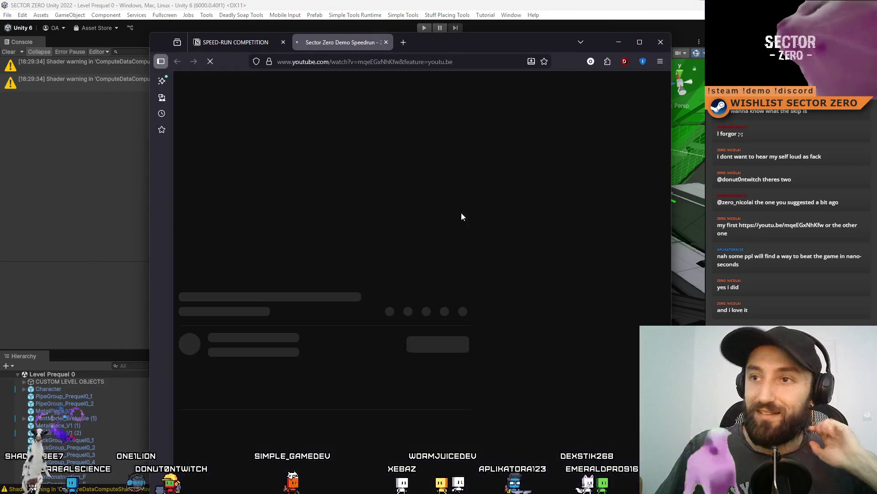
Watch the Sector Zero Demo Speedrun fullscreen in a maximized browser, skipping ahead and pausing briefly
{"action": "double_click", "coordinate": [487, 44]}
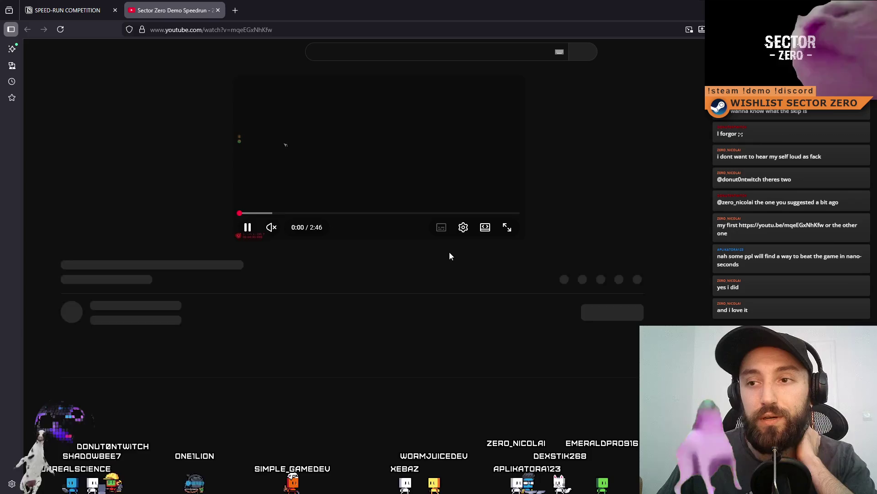
{"action": "key", "text": "f"}
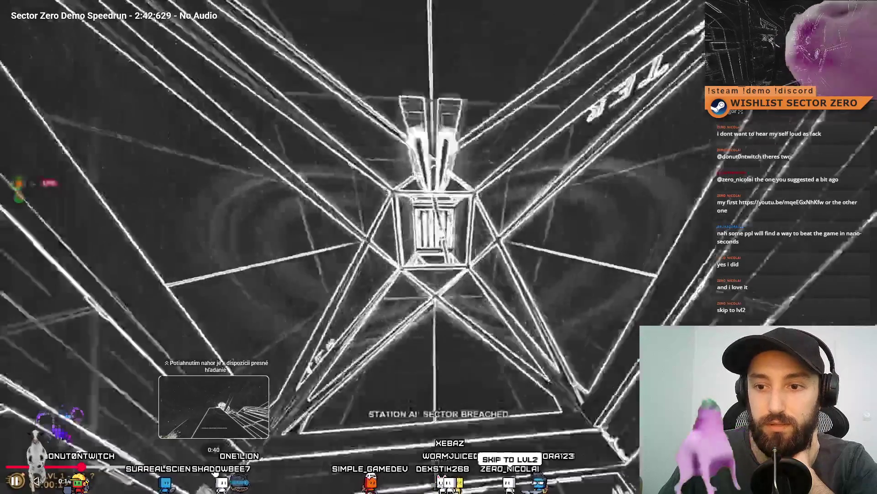
{"action": "left_click_drag", "start_coordinate": [127, 471], "coordinate": [318, 467]}
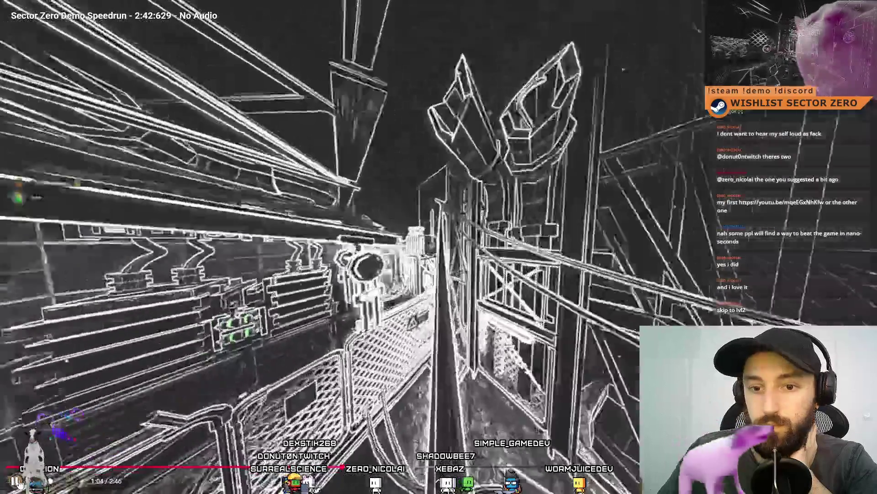
{"action": "left_click", "coordinate": [16, 482]}
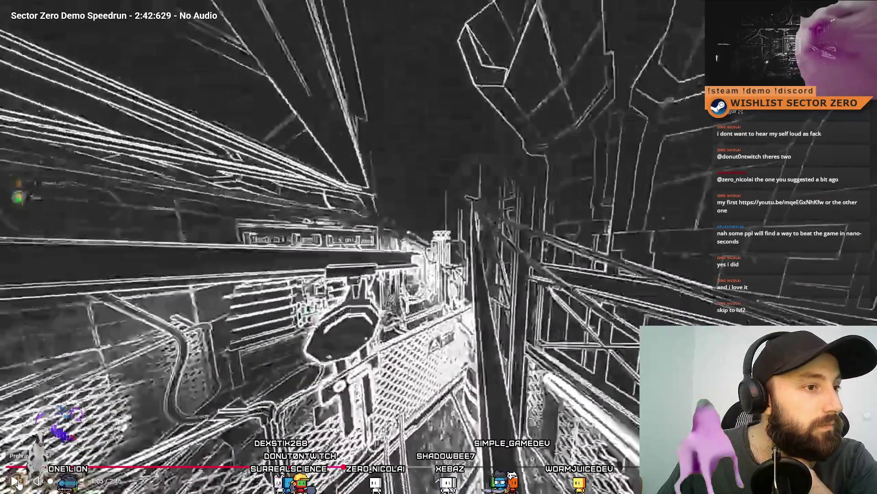
{"action": "left_click", "coordinate": [16, 483]}
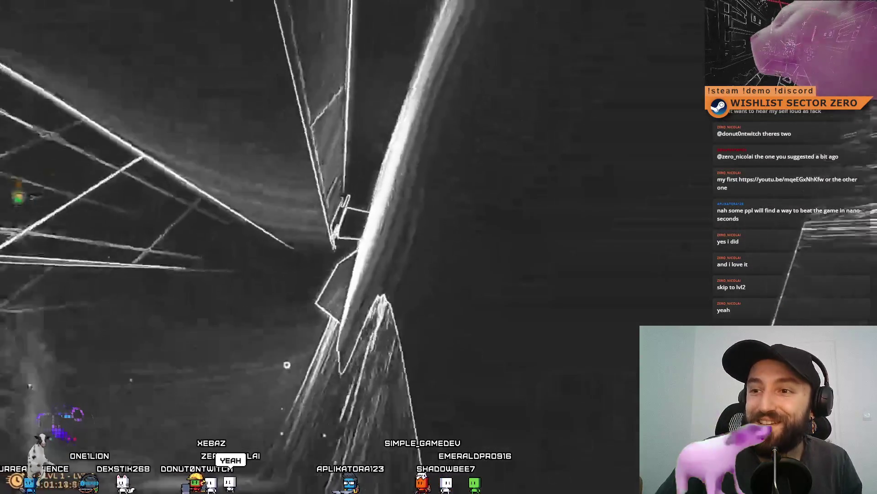
{"action": "mouse_move", "coordinate": [693, 295]}
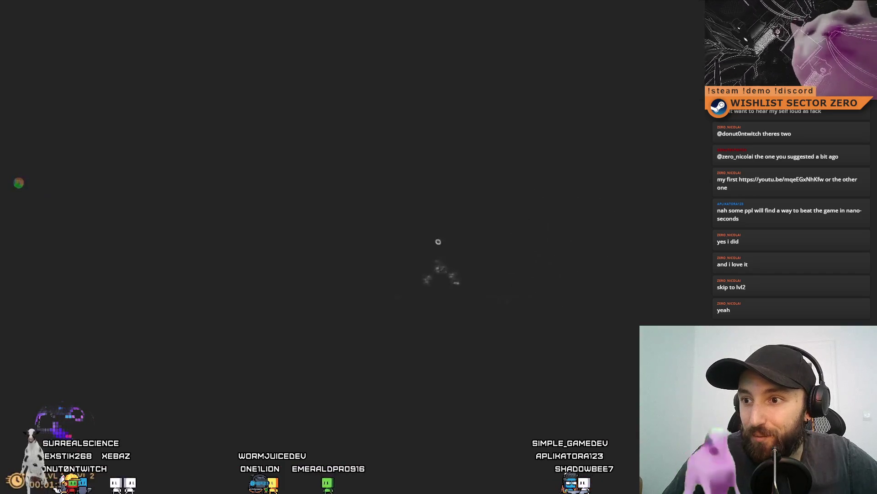
{"action": "mouse_move", "coordinate": [589, 378]}
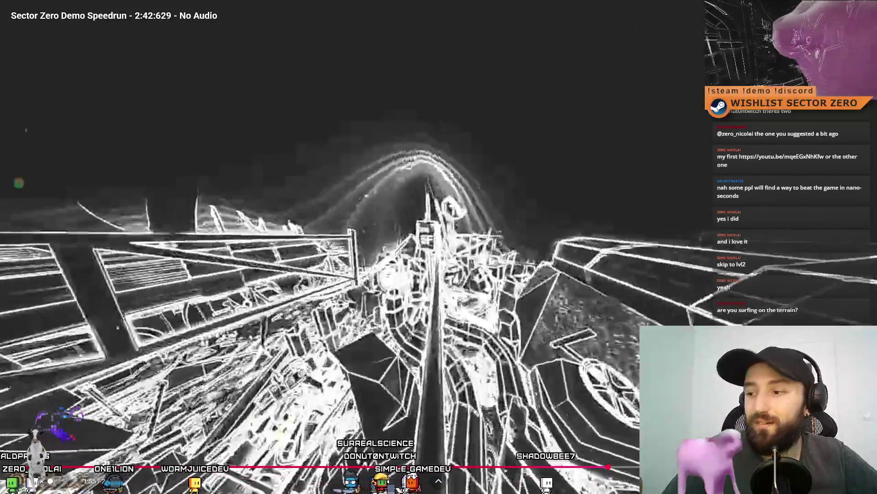
Leave fullscreen, shrink the browser, and open Level Prequel 1 from Unity's Project panel
{"action": "key", "text": "Escape"}
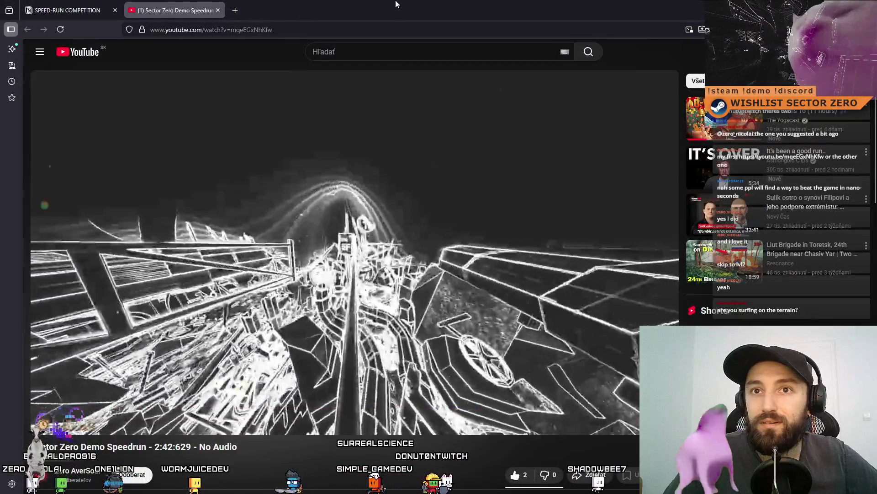
{"action": "double_click", "coordinate": [396, 4]}
{"action": "left_click", "coordinate": [554, 415]}
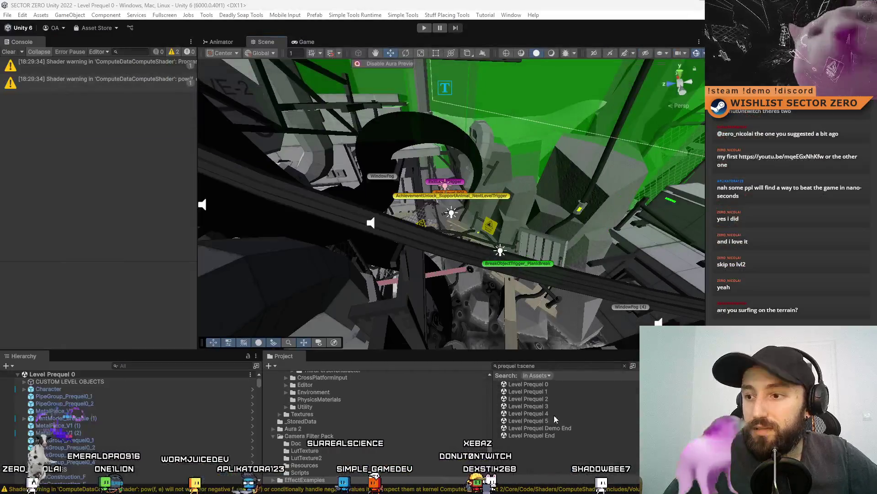
{"action": "double_click", "coordinate": [563, 388]}
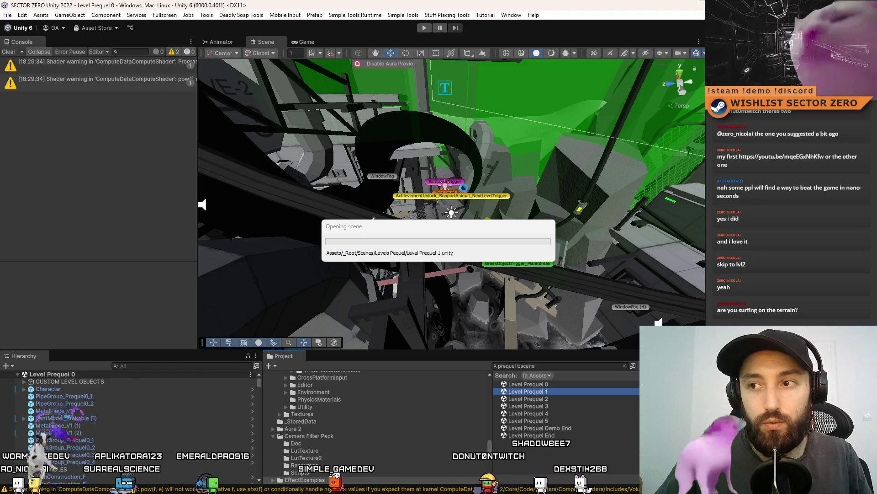
Make the Level Prequel 1 Scene view fullscreen with F11 and start orbiting
{"action": "key", "text": "F11"}
{"action": "mouse_move", "coordinate": [510, 207]}
{"action": "left_mouse_down"}
{"action": "mouse_move", "coordinate": [445, 320]}
{"action": "mouse_move", "coordinate": [425, 290]}
{"action": "mouse_move", "coordinate": [339, 222]}
{"action": "mouse_move", "coordinate": [315, 279]}
{"action": "mouse_move", "coordinate": [647, 237]}
{"action": "left_mouse_up"}
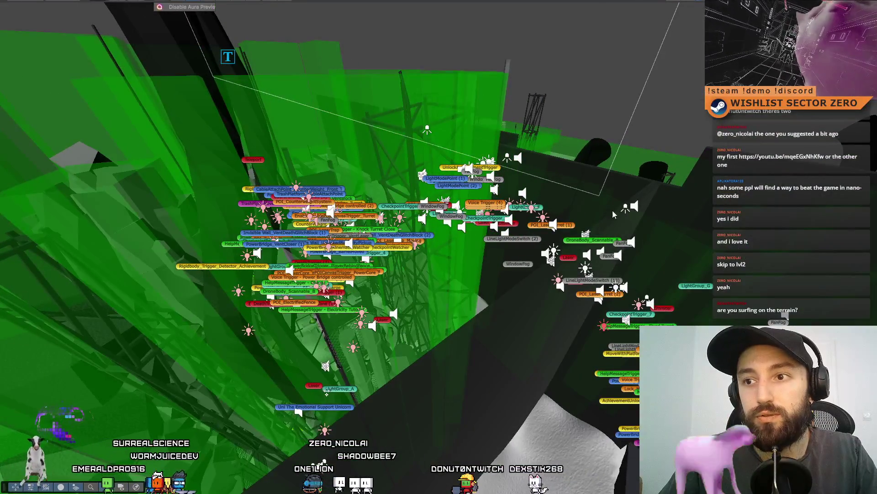
Orbit and zoom through Level Prequel 1's green volumes, grey walls, fence area and labelled panel
{"action": "scroll", "coordinate": [459, 258], "scroll_direction": "down", "scroll_amount": 10}
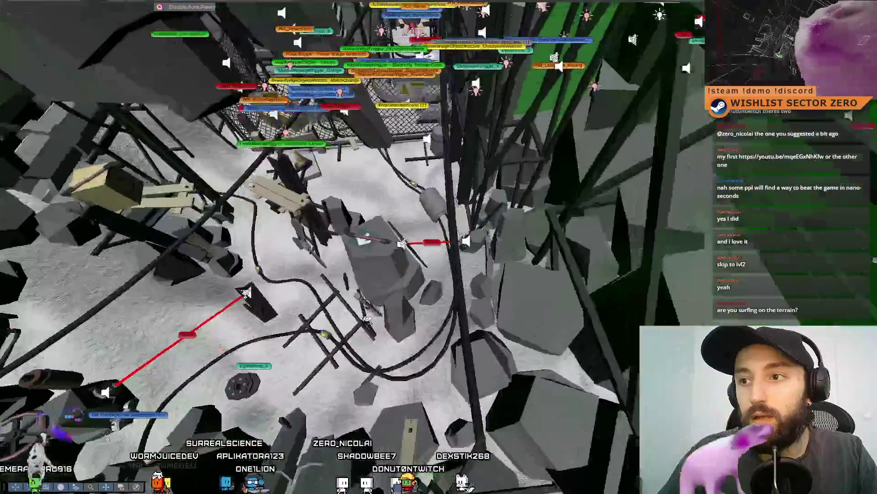
{"action": "mouse_move", "coordinate": [367, 318]}
{"action": "left_mouse_down"}
{"action": "mouse_move", "coordinate": [382, 63]}
{"action": "mouse_move", "coordinate": [438, 91]}
{"action": "mouse_move", "coordinate": [384, 135]}
{"action": "mouse_move", "coordinate": [310, 142]}
{"action": "mouse_move", "coordinate": [431, 55]}
{"action": "mouse_move", "coordinate": [402, 174]}
{"action": "mouse_move", "coordinate": [387, 159]}
{"action": "mouse_move", "coordinate": [366, 171]}
{"action": "mouse_move", "coordinate": [379, 278]}
{"action": "mouse_move", "coordinate": [403, 246]}
{"action": "mouse_move", "coordinate": [381, 218]}
{"action": "mouse_move", "coordinate": [406, 368]}
{"action": "mouse_move", "coordinate": [107, 331]}
{"action": "left_mouse_up"}
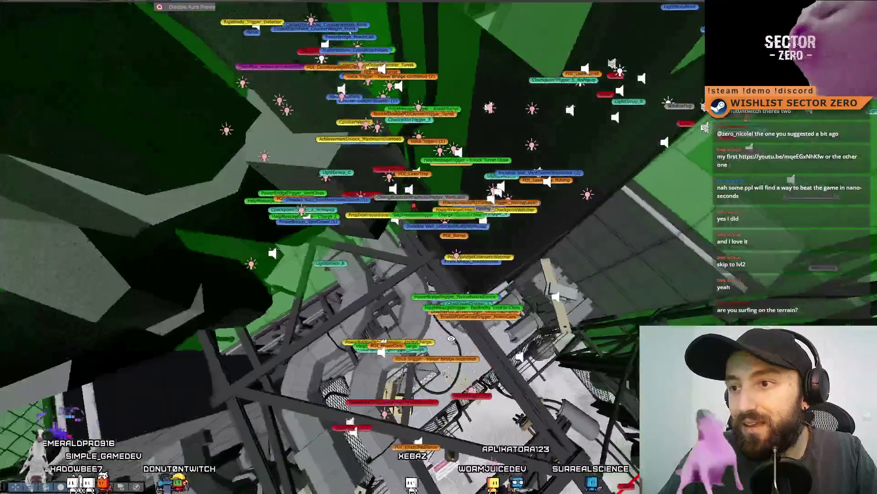
{"action": "left_click_drag", "start_coordinate": [451, 339], "coordinate": [515, 302]}
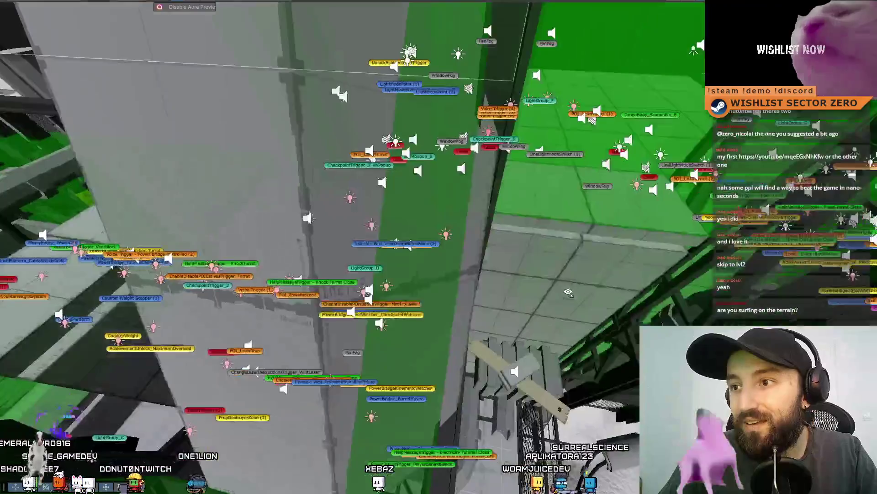
{"action": "mouse_move", "coordinate": [568, 292]}
{"action": "left_mouse_down"}
{"action": "mouse_move", "coordinate": [557, 286]}
{"action": "mouse_move", "coordinate": [539, 302]}
{"action": "left_mouse_up"}
{"action": "mouse_move", "coordinate": [360, 306]}
{"action": "left_mouse_down"}
{"action": "mouse_move", "coordinate": [379, 174]}
{"action": "mouse_move", "coordinate": [347, 313]}
{"action": "left_mouse_up"}
{"action": "mouse_move", "coordinate": [429, 247]}
{"action": "left_mouse_down"}
{"action": "mouse_move", "coordinate": [350, 105]}
{"action": "mouse_move", "coordinate": [355, 270]}
{"action": "mouse_move", "coordinate": [402, 425]}
{"action": "left_mouse_up"}
{"action": "left_click_drag", "start_coordinate": [352, 462], "coordinate": [372, 232]}
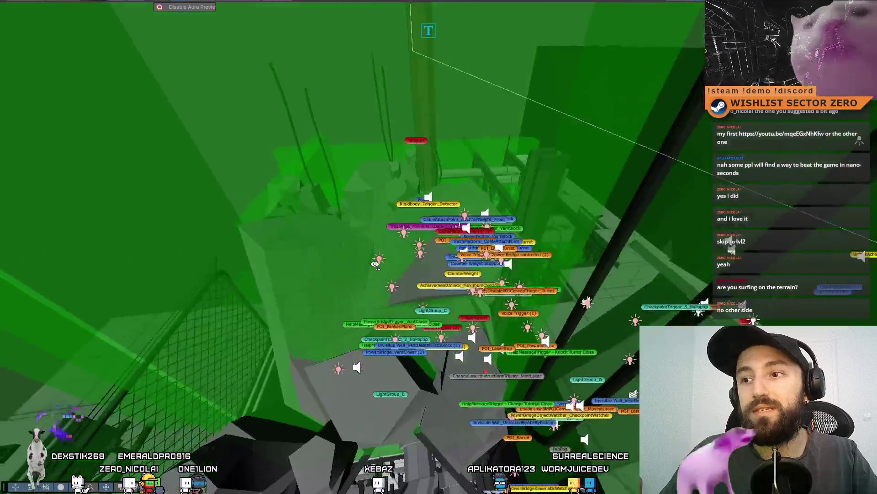
{"action": "left_click_drag", "start_coordinate": [277, 280], "coordinate": [378, 280]}
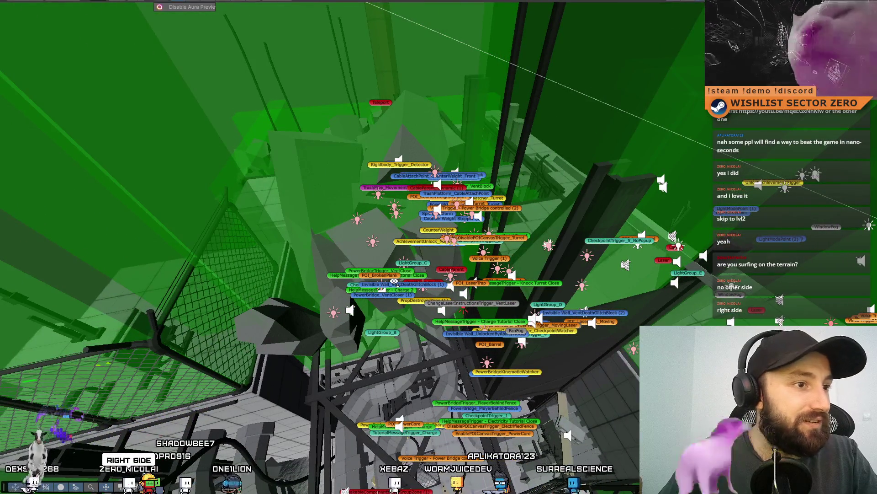
{"action": "mouse_move", "coordinate": [398, 280]}
{"action": "left_mouse_down"}
{"action": "mouse_move", "coordinate": [370, 303]}
{"action": "mouse_move", "coordinate": [382, 271]}
{"action": "mouse_move", "coordinate": [374, 278]}
{"action": "mouse_move", "coordinate": [364, 125]}
{"action": "mouse_move", "coordinate": [342, 129]}
{"action": "mouse_move", "coordinate": [361, 151]}
{"action": "mouse_move", "coordinate": [376, 201]}
{"action": "mouse_move", "coordinate": [392, 190]}
{"action": "mouse_move", "coordinate": [323, 123]}
{"action": "mouse_move", "coordinate": [185, 107]}
{"action": "left_mouse_up"}
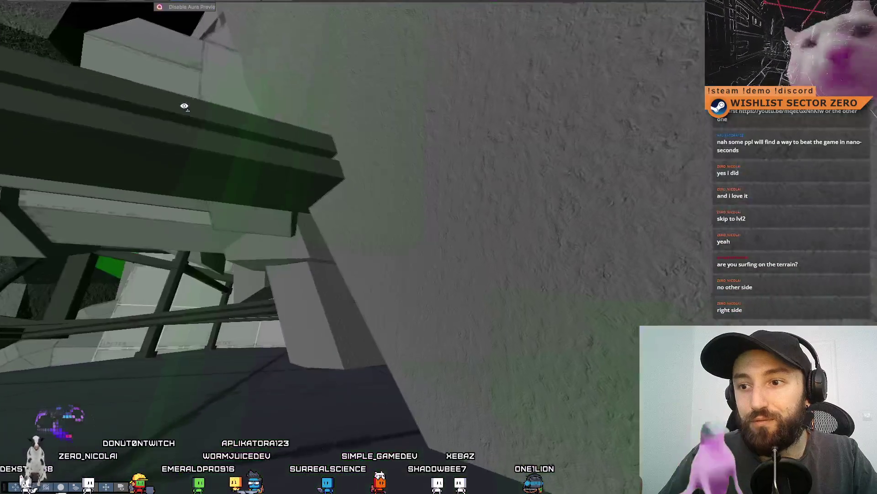
{"action": "mouse_move", "coordinate": [258, 156]}
{"action": "left_mouse_down"}
{"action": "mouse_move", "coordinate": [274, 164]}
{"action": "mouse_move", "coordinate": [304, 137]}
{"action": "mouse_move", "coordinate": [364, 143]}
{"action": "mouse_move", "coordinate": [352, 104]}
{"action": "mouse_move", "coordinate": [359, 126]}
{"action": "left_mouse_up"}
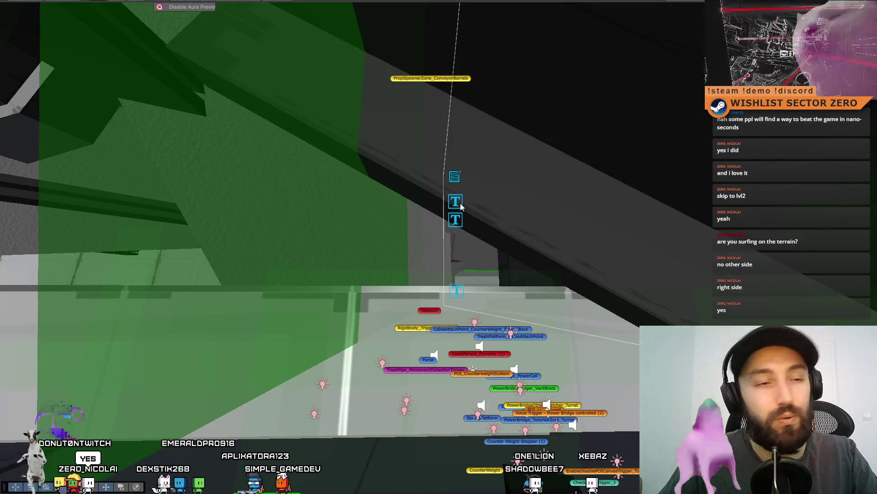
Orbit and zoom in on Level Prequel 1's dark green girders, pillar and green walls
{"action": "mouse_move", "coordinate": [470, 215]}
{"action": "left_mouse_down"}
{"action": "mouse_move", "coordinate": [493, 222]}
{"action": "mouse_move", "coordinate": [485, 327]}
{"action": "mouse_move", "coordinate": [514, 223]}
{"action": "mouse_move", "coordinate": [655, 238]}
{"action": "mouse_move", "coordinate": [525, 207]}
{"action": "mouse_move", "coordinate": [560, 303]}
{"action": "mouse_move", "coordinate": [585, 256]}
{"action": "mouse_move", "coordinate": [545, 270]}
{"action": "left_mouse_up"}
{"action": "scroll", "coordinate": [609, 267], "scroll_direction": "up", "scroll_amount": 2}
{"action": "mouse_move", "coordinate": [398, 216]}
{"action": "left_mouse_down"}
{"action": "mouse_move", "coordinate": [434, 214]}
{"action": "mouse_move", "coordinate": [415, 192]}
{"action": "mouse_move", "coordinate": [463, 177]}
{"action": "mouse_move", "coordinate": [471, 229]}
{"action": "mouse_move", "coordinate": [447, 215]}
{"action": "mouse_move", "coordinate": [418, 230]}
{"action": "mouse_move", "coordinate": [443, 131]}
{"action": "mouse_move", "coordinate": [484, 196]}
{"action": "mouse_move", "coordinate": [437, 88]}
{"action": "mouse_move", "coordinate": [358, 317]}
{"action": "mouse_move", "coordinate": [368, 349]}
{"action": "mouse_move", "coordinate": [210, 98]}
{"action": "mouse_move", "coordinate": [172, 149]}
{"action": "mouse_move", "coordinate": [178, 233]}
{"action": "mouse_move", "coordinate": [273, 338]}
{"action": "mouse_move", "coordinate": [573, 221]}
{"action": "mouse_move", "coordinate": [492, 143]}
{"action": "left_mouse_up"}
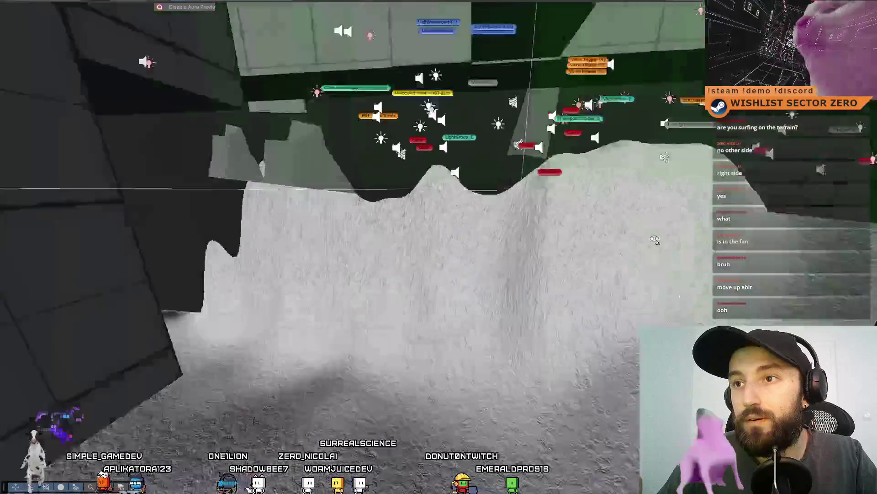
Orbit around Level Prequel 1 to see its walls, green shaft and grid floor from outside
{"action": "left_click_drag", "start_coordinate": [654, 239], "coordinate": [527, 146]}
{"action": "mouse_move", "coordinate": [511, 100]}
{"action": "left_mouse_down"}
{"action": "mouse_move", "coordinate": [520, 268]}
{"action": "mouse_move", "coordinate": [503, 153]}
{"action": "mouse_move", "coordinate": [530, 255]}
{"action": "mouse_move", "coordinate": [552, 209]}
{"action": "mouse_move", "coordinate": [554, 227]}
{"action": "mouse_move", "coordinate": [588, 241]}
{"action": "mouse_move", "coordinate": [683, 198]}
{"action": "left_mouse_up"}
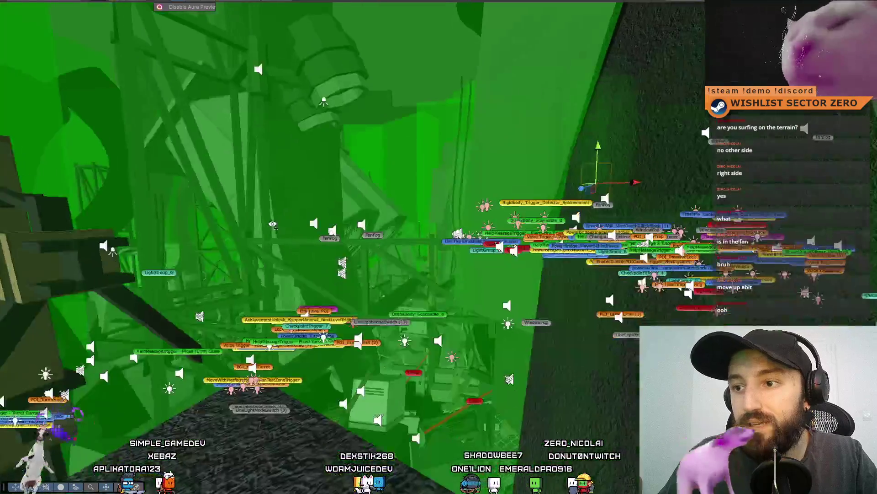
{"action": "left_click_drag", "start_coordinate": [271, 215], "coordinate": [370, 87]}
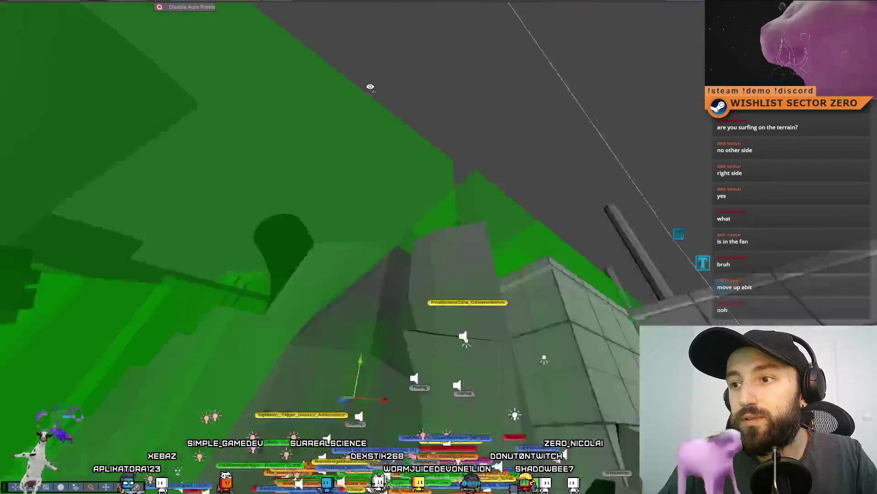
{"action": "mouse_move", "coordinate": [449, 212]}
{"action": "left_mouse_down"}
{"action": "mouse_move", "coordinate": [258, 259]}
{"action": "mouse_move", "coordinate": [283, 398]}
{"action": "mouse_move", "coordinate": [75, 237]}
{"action": "left_mouse_up"}
{"action": "mouse_move", "coordinate": [75, 237]}
{"action": "left_mouse_down"}
{"action": "mouse_move", "coordinate": [276, 396]}
{"action": "mouse_move", "coordinate": [277, 327]}
{"action": "left_mouse_up"}
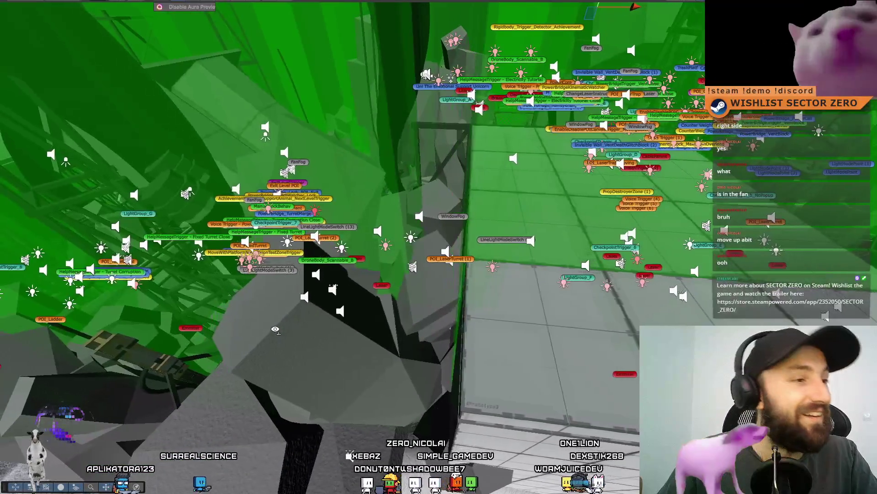
{"action": "left_click_drag", "start_coordinate": [406, 312], "coordinate": [315, 150]}
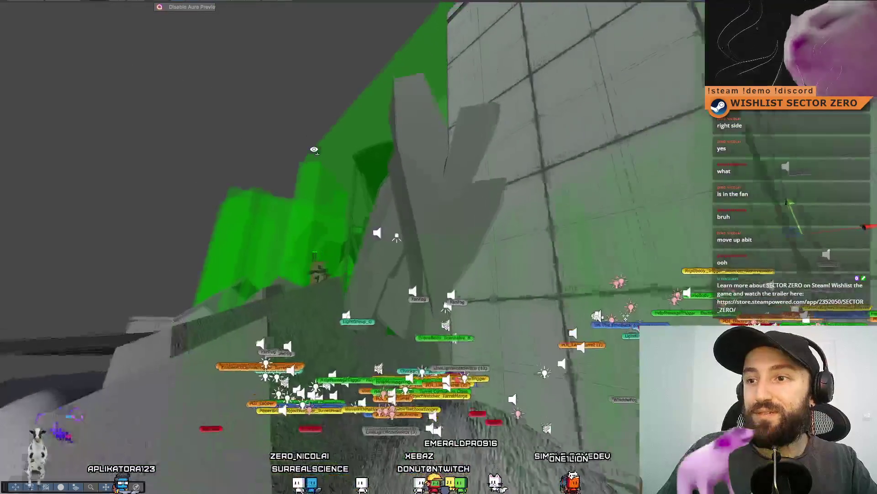
{"action": "left_click_drag", "start_coordinate": [351, 126], "coordinate": [422, 130]}
{"action": "left_click_drag", "start_coordinate": [494, 81], "coordinate": [371, 194]}
Zoom back in and fly across the green level toward the machinery, then leave fullscreen
{"action": "scroll", "coordinate": [372, 193], "scroll_direction": "down", "scroll_amount": 10}
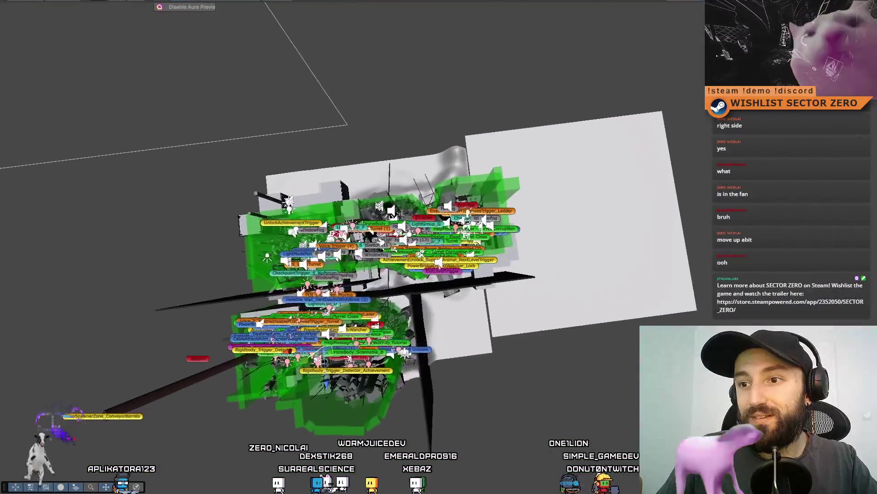
{"action": "scroll", "coordinate": [120, 384], "scroll_direction": "up", "scroll_amount": 10}
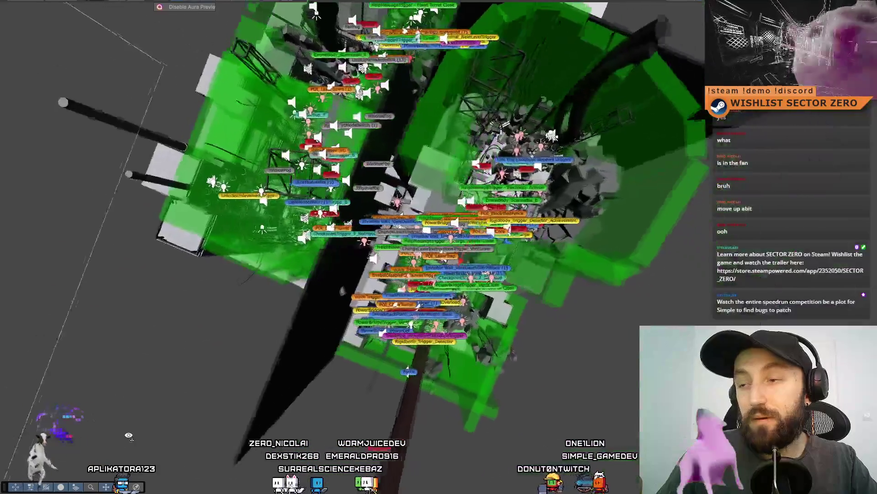
{"action": "scroll", "coordinate": [120, 384], "scroll_direction": "up", "scroll_amount": 10}
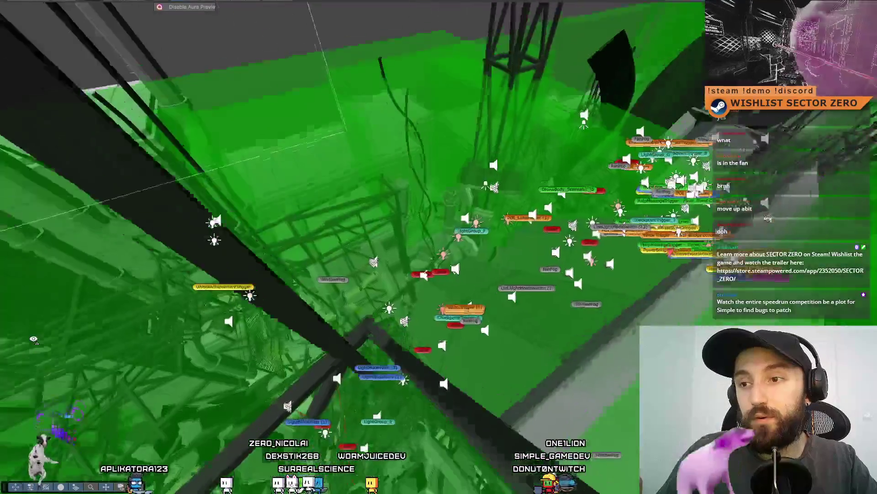
{"action": "scroll", "coordinate": [320, 274], "scroll_direction": "down", "scroll_amount": 8}
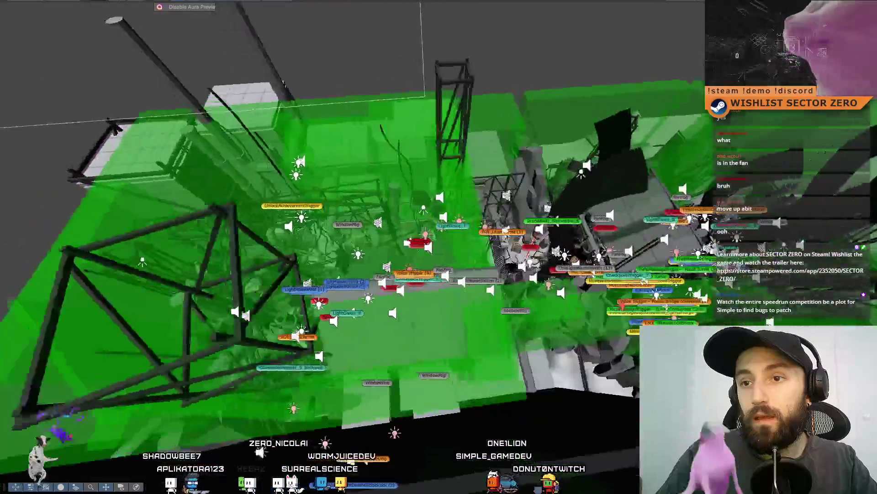
{"action": "scroll", "coordinate": [320, 247], "scroll_direction": "up", "scroll_amount": 8}
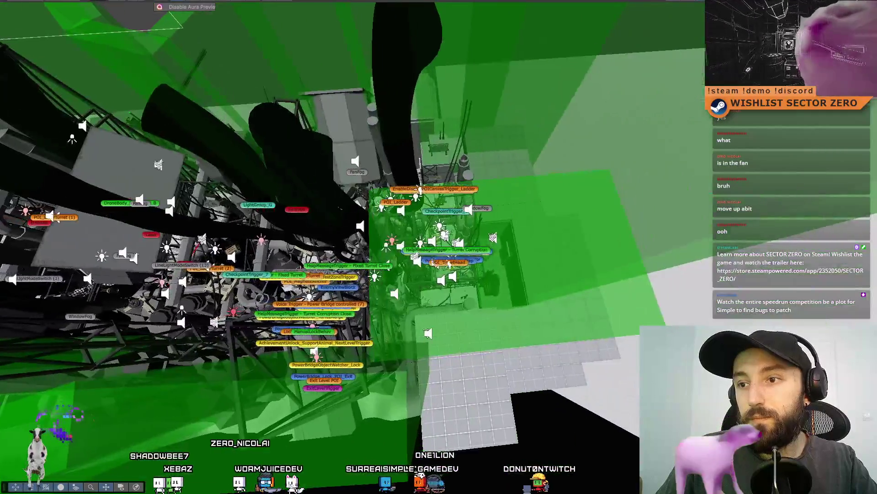
{"action": "mouse_move", "coordinate": [219, 393]}
{"action": "left_mouse_down"}
{"action": "mouse_move", "coordinate": [240, 401]}
{"action": "mouse_move", "coordinate": [470, 366]}
{"action": "left_mouse_up"}
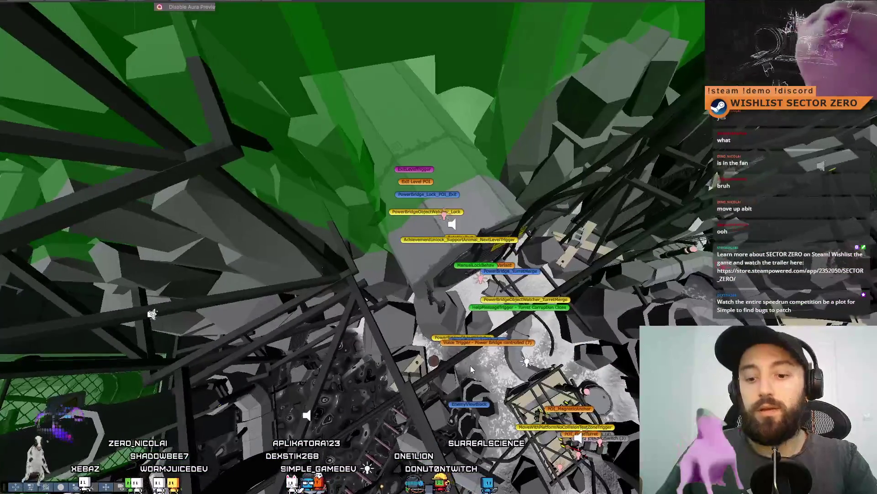
{"action": "key", "text": "F10"}
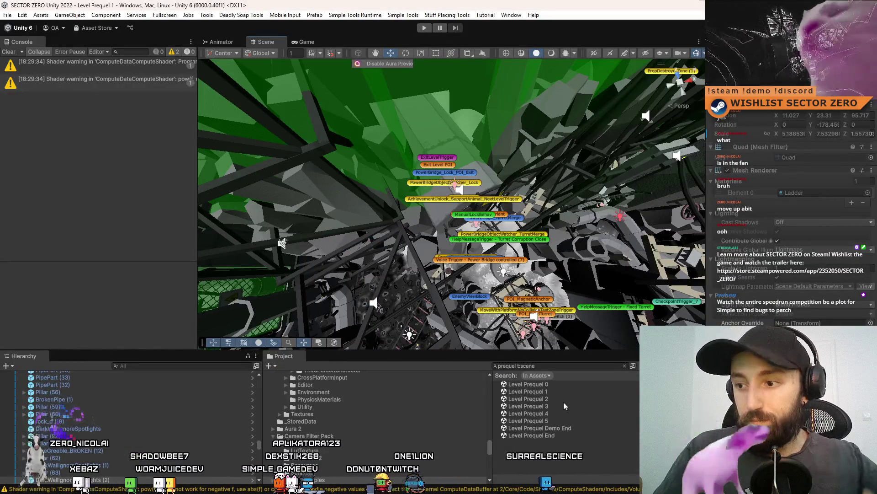
Open the Level Prequel 2 scene and pull back to frame its whole layout
{"action": "double_click", "coordinate": [568, 398]}
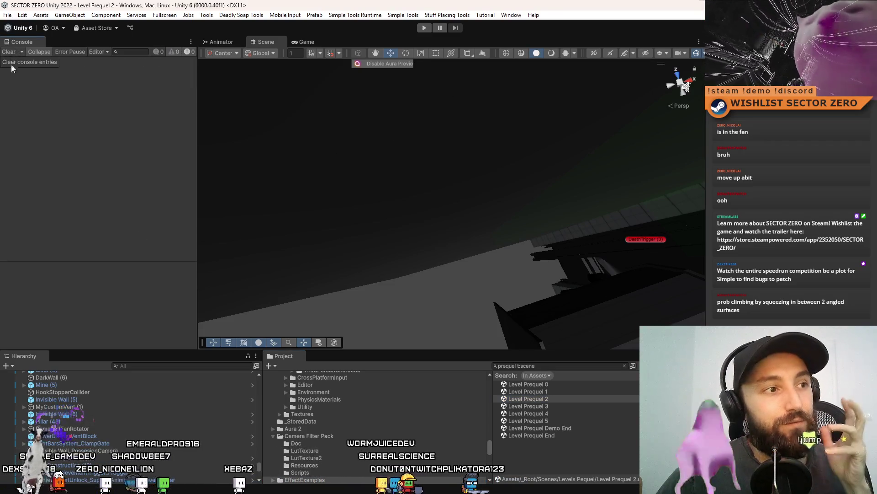
{"action": "mouse_move", "coordinate": [355, 222]}
{"action": "left_mouse_down"}
{"action": "mouse_move", "coordinate": [452, 297]}
{"action": "mouse_move", "coordinate": [464, 268]}
{"action": "mouse_move", "coordinate": [629, 227]}
{"action": "mouse_move", "coordinate": [616, 226]}
{"action": "mouse_move", "coordinate": [590, 194]}
{"action": "mouse_move", "coordinate": [576, 251]}
{"action": "mouse_move", "coordinate": [576, 146]}
{"action": "left_mouse_up"}
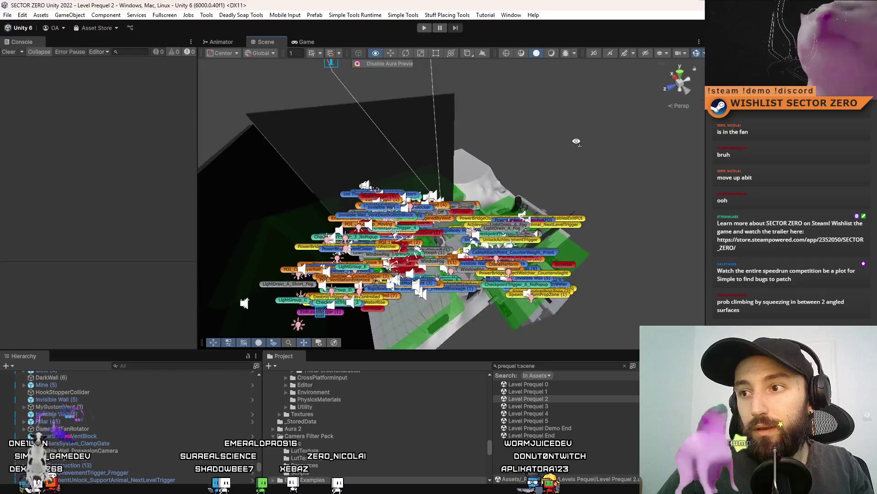
In fullscreen, fly down through Level Prequel 2's green machinery toward the dark pipes
{"action": "key", "text": "F11"}
{"action": "mouse_move", "coordinate": [567, 196]}
{"action": "left_mouse_down"}
{"action": "mouse_move", "coordinate": [569, 245]}
{"action": "mouse_move", "coordinate": [408, 58]}
{"action": "mouse_move", "coordinate": [436, 54]}
{"action": "left_mouse_up"}
{"action": "left_click_drag", "start_coordinate": [532, 103], "coordinate": [520, 121]}
{"action": "mouse_move", "coordinate": [302, 41]}
{"action": "left_mouse_down"}
{"action": "mouse_move", "coordinate": [309, 30]}
{"action": "mouse_move", "coordinate": [67, 371]}
{"action": "left_mouse_up"}
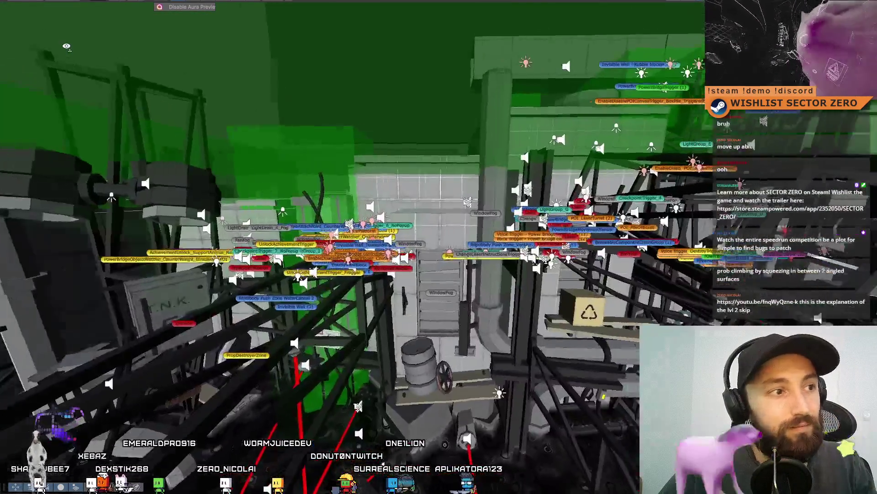
{"action": "mouse_move", "coordinate": [66, 47]}
{"action": "left_mouse_down"}
{"action": "mouse_move", "coordinate": [293, 97]}
{"action": "mouse_move", "coordinate": [308, 33]}
{"action": "mouse_move", "coordinate": [144, 420]}
{"action": "mouse_move", "coordinate": [110, 394]}
{"action": "mouse_move", "coordinate": [164, 290]}
{"action": "left_mouse_up"}
Circle the pillars and red cage, dive to the red trigger box, then exit fullscreen
{"action": "mouse_move", "coordinate": [265, 18]}
{"action": "left_mouse_down"}
{"action": "mouse_move", "coordinate": [252, 358]}
{"action": "mouse_move", "coordinate": [275, 327]}
{"action": "left_mouse_up"}
{"action": "left_click_drag", "start_coordinate": [492, 39], "coordinate": [322, 161]}
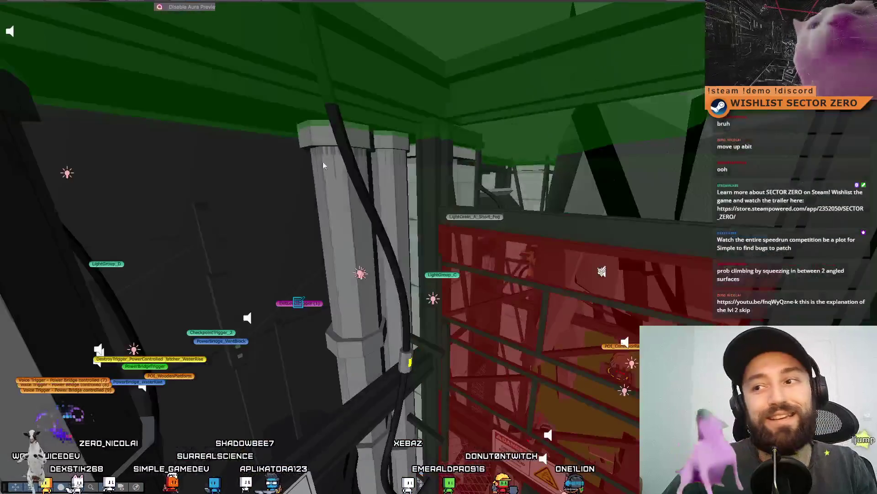
{"action": "left_click_drag", "start_coordinate": [490, 245], "coordinate": [424, 233]}
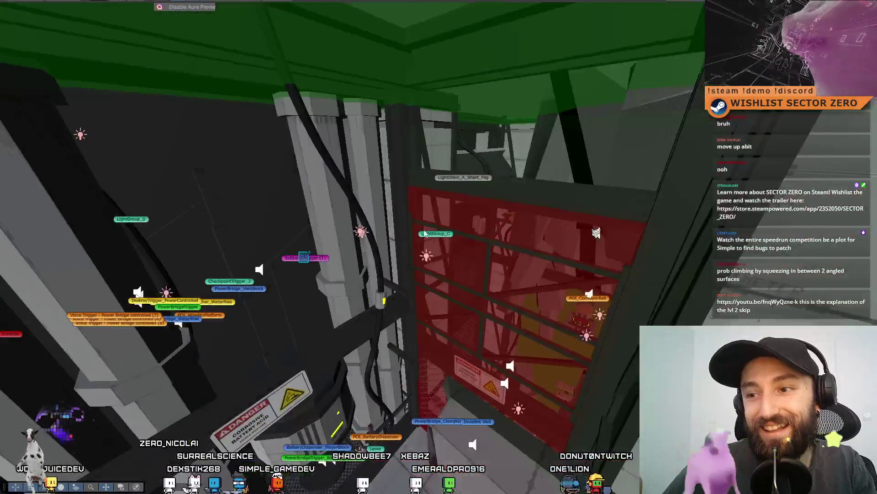
{"action": "mouse_move", "coordinate": [481, 144]}
{"action": "left_mouse_down"}
{"action": "mouse_move", "coordinate": [415, 170]}
{"action": "mouse_move", "coordinate": [385, 43]}
{"action": "mouse_move", "coordinate": [366, 92]}
{"action": "mouse_move", "coordinate": [327, 130]}
{"action": "mouse_move", "coordinate": [369, 118]}
{"action": "mouse_move", "coordinate": [313, 129]}
{"action": "mouse_move", "coordinate": [285, 195]}
{"action": "left_mouse_up"}
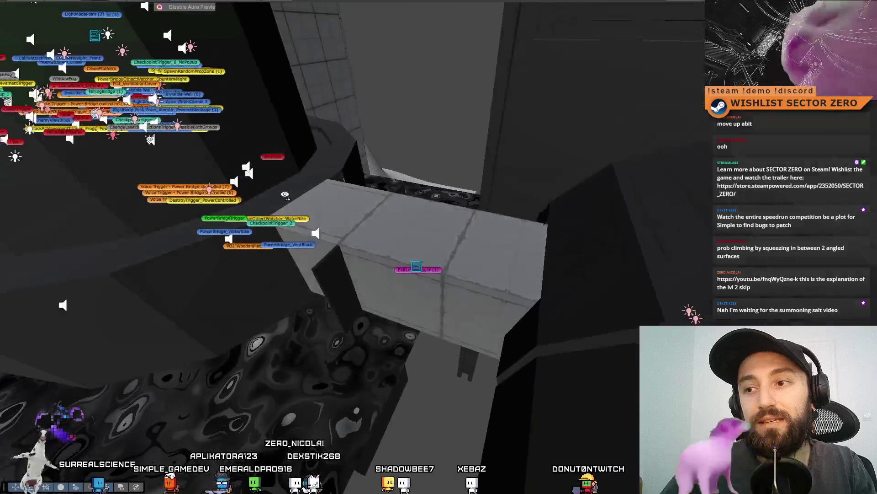
{"action": "mouse_move", "coordinate": [514, 270]}
{"action": "left_mouse_down"}
{"action": "mouse_move", "coordinate": [374, 281]}
{"action": "mouse_move", "coordinate": [391, 288]}
{"action": "left_mouse_up"}
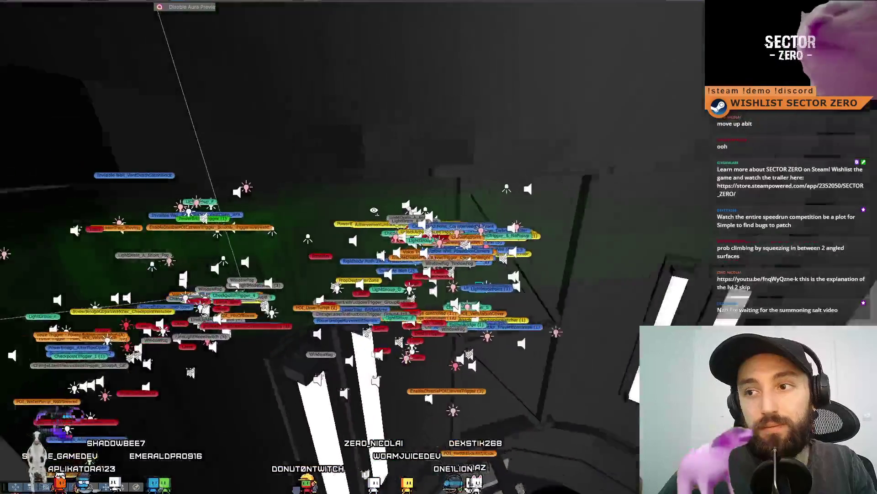
{"action": "mouse_move", "coordinate": [372, 230]}
{"action": "left_mouse_down"}
{"action": "mouse_move", "coordinate": [426, 264]}
{"action": "mouse_move", "coordinate": [392, 293]}
{"action": "mouse_move", "coordinate": [429, 319]}
{"action": "mouse_move", "coordinate": [332, 151]}
{"action": "mouse_move", "coordinate": [335, 267]}
{"action": "mouse_move", "coordinate": [420, 155]}
{"action": "mouse_move", "coordinate": [243, 370]}
{"action": "mouse_move", "coordinate": [513, 311]}
{"action": "left_mouse_up"}
{"action": "key", "text": "F11"}
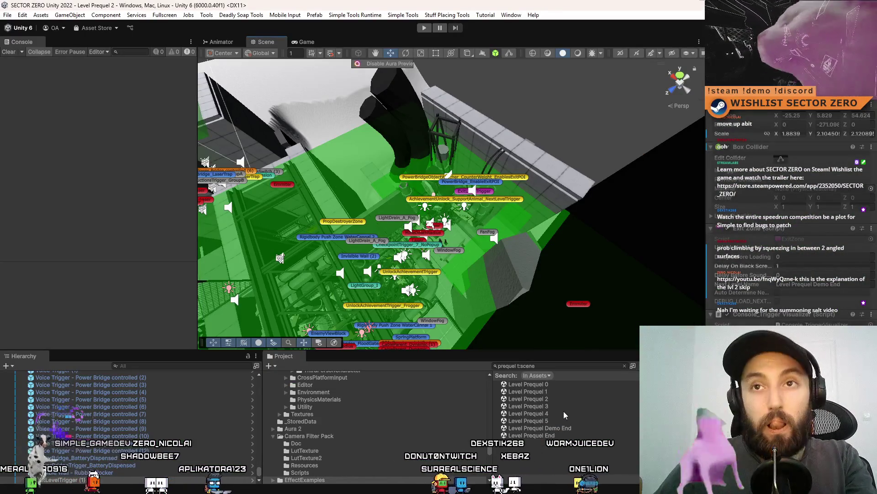
Open Level Prequel 3, pull back wide, and fly fullscreen over the catwalks toward the laser door
{"action": "left_click", "coordinate": [562, 406]}
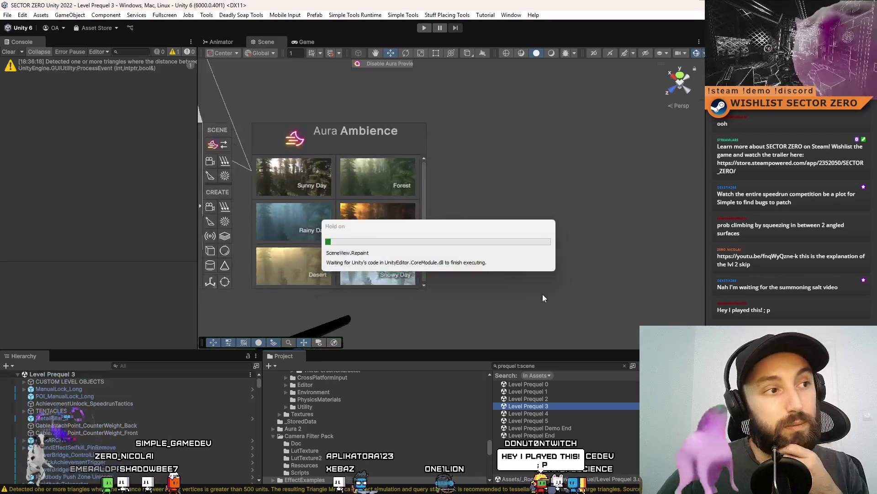
{"action": "left_click_drag", "start_coordinate": [420, 227], "coordinate": [377, 143]}
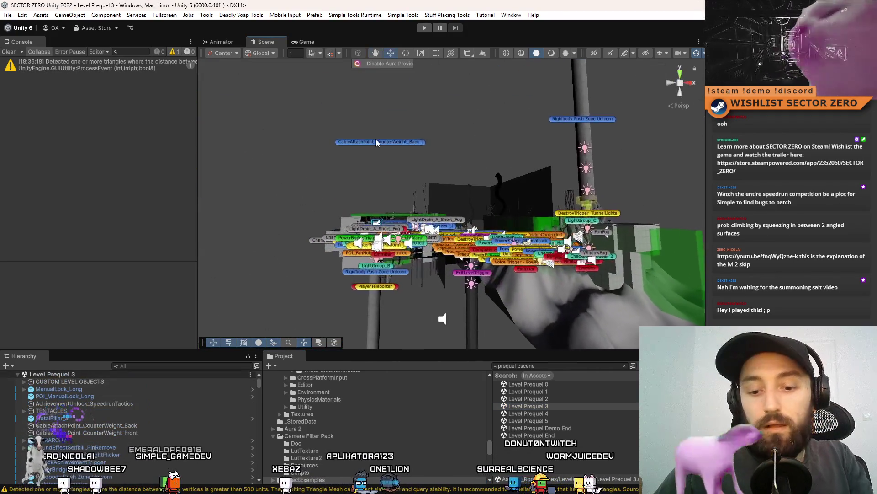
{"action": "key", "text": "F11"}
{"action": "mouse_move", "coordinate": [528, 171]}
{"action": "left_mouse_down"}
{"action": "mouse_move", "coordinate": [446, 193]}
{"action": "mouse_move", "coordinate": [278, 361]}
{"action": "mouse_move", "coordinate": [334, 306]}
{"action": "left_mouse_up"}
{"action": "mouse_move", "coordinate": [445, 274]}
{"action": "left_mouse_down"}
{"action": "mouse_move", "coordinate": [342, 283]}
{"action": "mouse_move", "coordinate": [106, 220]}
{"action": "mouse_move", "coordinate": [137, 225]}
{"action": "mouse_move", "coordinate": [174, 325]}
{"action": "mouse_move", "coordinate": [408, 250]}
{"action": "mouse_move", "coordinate": [444, 331]}
{"action": "mouse_move", "coordinate": [444, 321]}
{"action": "left_mouse_up"}
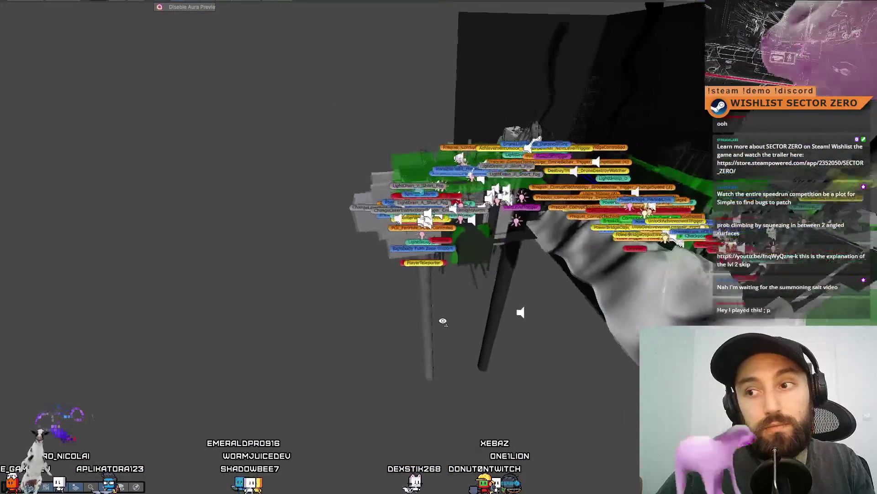
Fly through Level Prequel 3's green pipe and labelled structures, then frame the ExitLevelTrigger
{"action": "left_click_drag", "start_coordinate": [495, 334], "coordinate": [572, 218]}
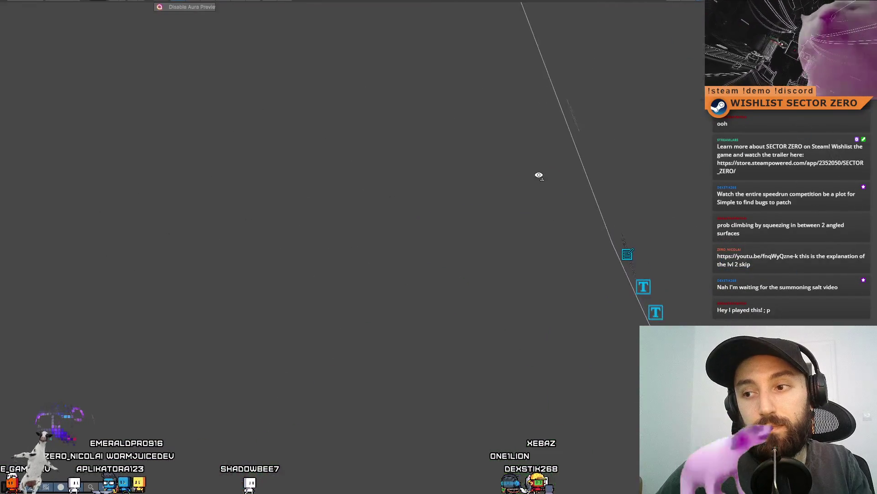
{"action": "left_click_drag", "start_coordinate": [540, 176], "coordinate": [525, 462]}
{"action": "mouse_move", "coordinate": [412, 43]}
{"action": "left_mouse_down"}
{"action": "mouse_move", "coordinate": [432, 14]}
{"action": "mouse_move", "coordinate": [391, 270]}
{"action": "mouse_move", "coordinate": [308, 353]}
{"action": "mouse_move", "coordinate": [21, 237]}
{"action": "mouse_move", "coordinate": [349, 388]}
{"action": "mouse_move", "coordinate": [364, 326]}
{"action": "mouse_move", "coordinate": [33, 362]}
{"action": "left_mouse_up"}
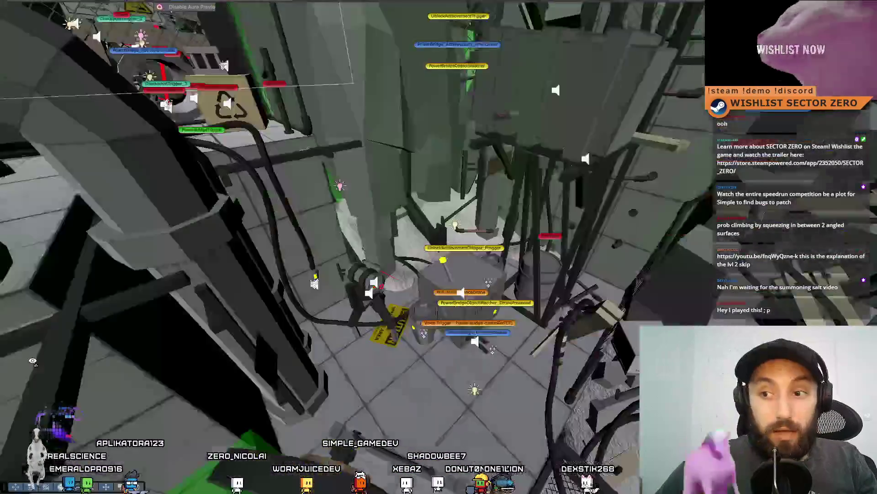
{"action": "left_click_drag", "start_coordinate": [490, 343], "coordinate": [629, 380]}
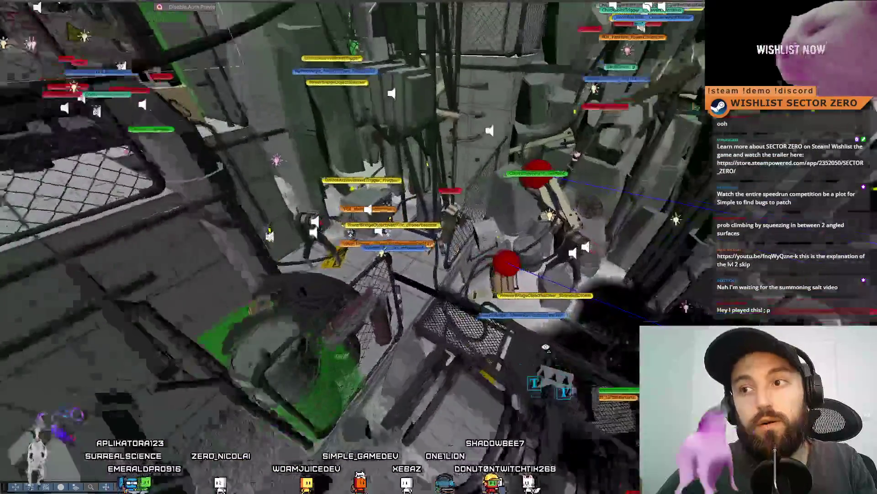
{"action": "left_click_drag", "start_coordinate": [545, 347], "coordinate": [460, 304]}
{"action": "mouse_move", "coordinate": [410, 263]}
{"action": "left_mouse_down"}
{"action": "mouse_move", "coordinate": [528, 235]}
{"action": "mouse_move", "coordinate": [809, 209]}
{"action": "mouse_move", "coordinate": [740, 236]}
{"action": "left_mouse_up"}
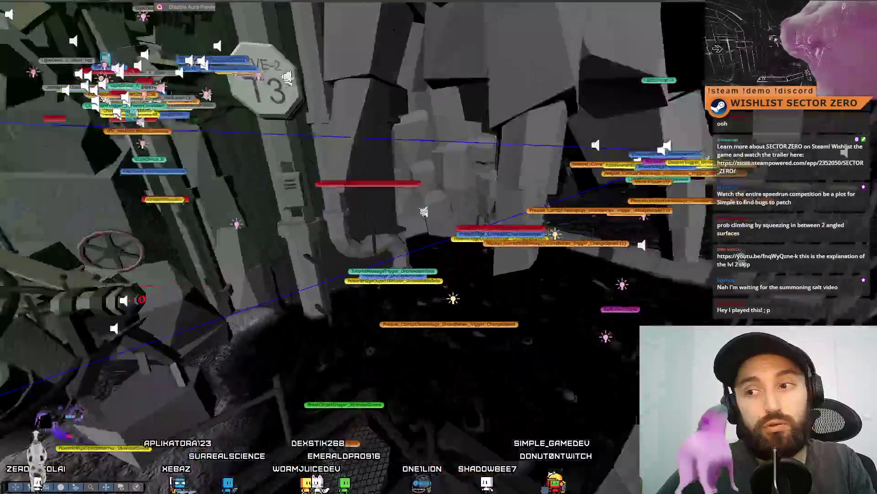
{"action": "left_click_drag", "start_coordinate": [424, 212], "coordinate": [504, 259]}
{"action": "left_click_drag", "start_coordinate": [825, 196], "coordinate": [13, 207]}
{"action": "key", "text": "f"}
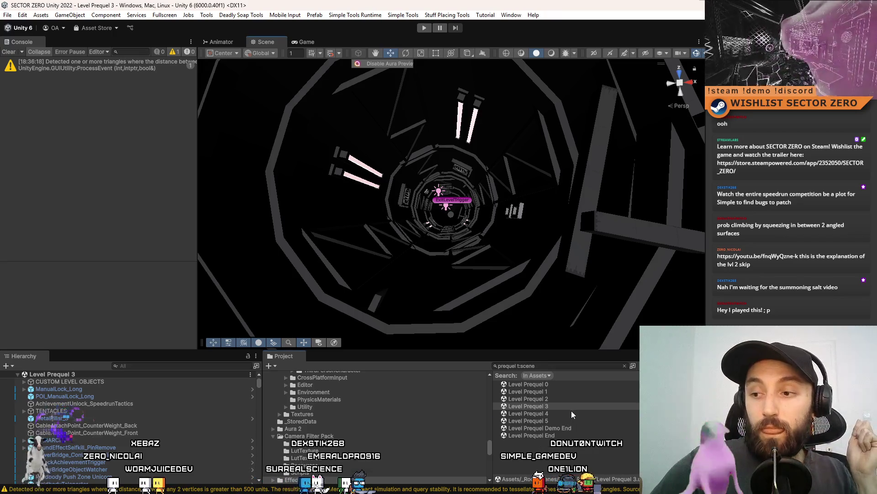
Open Level Prequel 4 fullscreen, run it to the SECURITY PROTOCOL title, then stop playing
{"action": "left_click", "coordinate": [558, 411]}
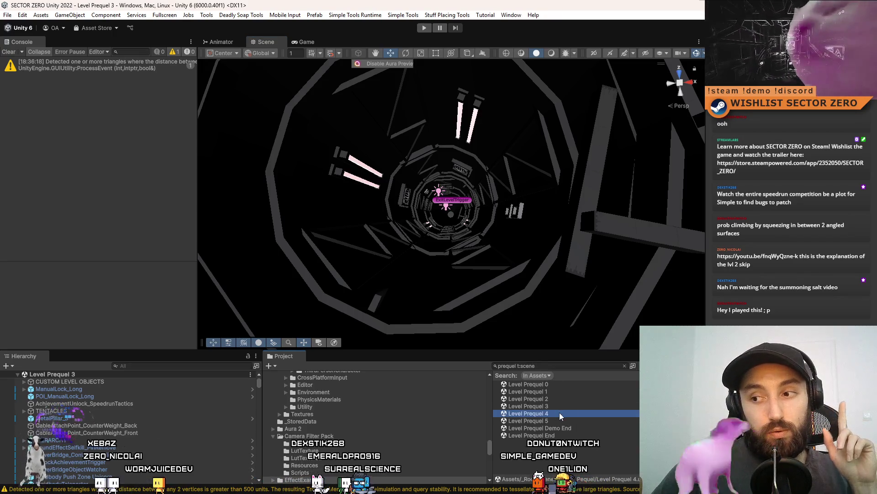
{"action": "double_click", "coordinate": [559, 413]}
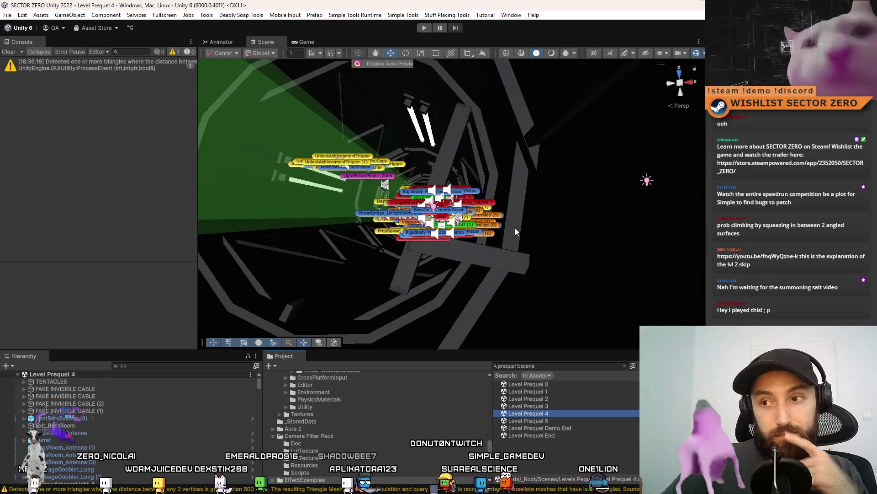
{"action": "key", "text": "F11"}
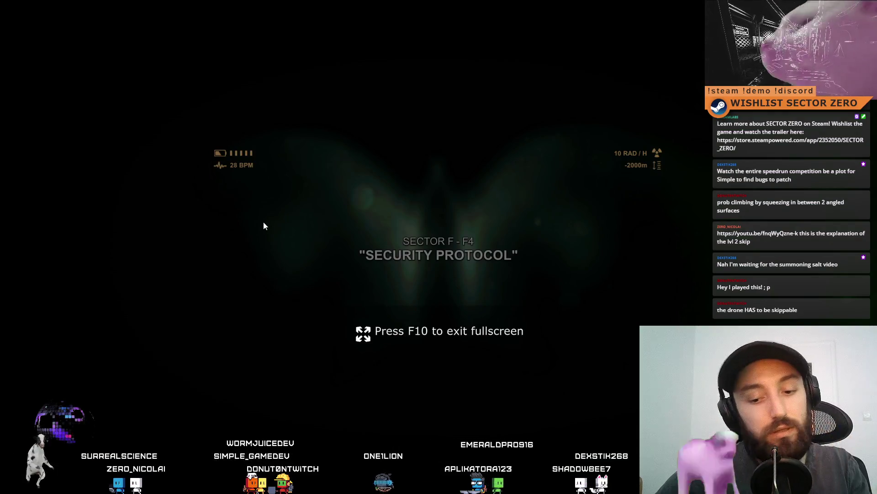
{"action": "key", "text": "ctrl+p"}
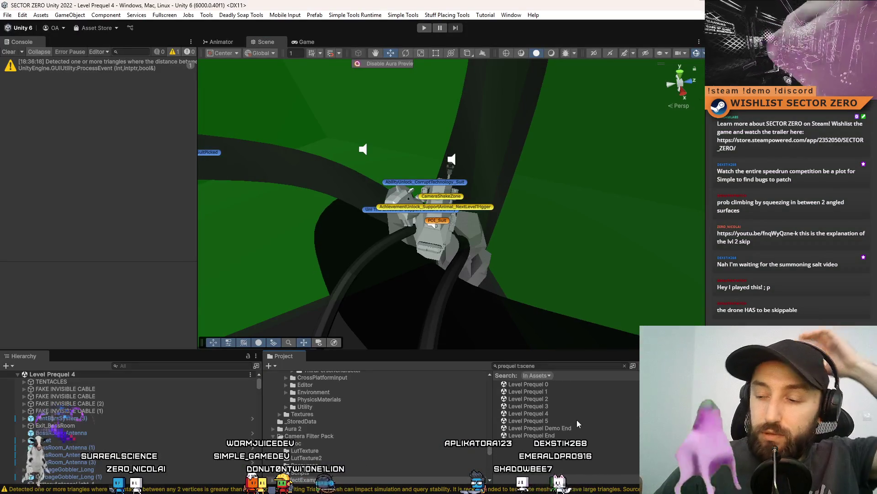
Open Level Prequel 5 fullscreen and fly through its green tunnel and scaffolding
{"action": "left_click", "coordinate": [566, 421]}
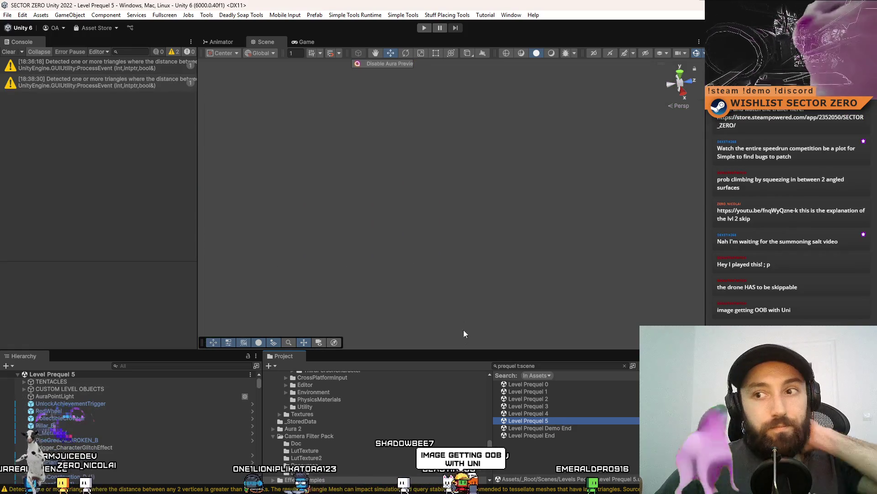
{"action": "mouse_move", "coordinate": [536, 255]}
{"action": "left_mouse_down"}
{"action": "mouse_move", "coordinate": [729, 226]}
{"action": "mouse_move", "coordinate": [704, 237]}
{"action": "mouse_move", "coordinate": [219, 256]}
{"action": "mouse_move", "coordinate": [199, 275]}
{"action": "mouse_move", "coordinate": [539, 290]}
{"action": "mouse_move", "coordinate": [492, 309]}
{"action": "left_mouse_up"}
{"action": "key", "text": "F11"}
{"action": "mouse_move", "coordinate": [407, 247]}
{"action": "left_mouse_down"}
{"action": "mouse_move", "coordinate": [554, 235]}
{"action": "mouse_move", "coordinate": [82, 160]}
{"action": "mouse_move", "coordinate": [133, 185]}
{"action": "left_mouse_up"}
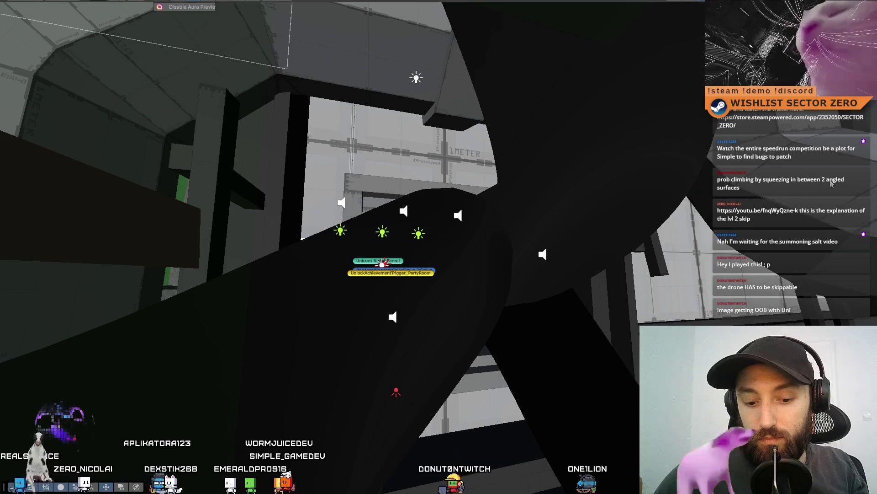
{"action": "mouse_move", "coordinate": [745, 202]}
{"action": "left_mouse_down"}
{"action": "mouse_move", "coordinate": [600, 262]}
{"action": "mouse_move", "coordinate": [501, 286]}
{"action": "mouse_move", "coordinate": [516, 246]}
{"action": "mouse_move", "coordinate": [515, 183]}
{"action": "mouse_move", "coordinate": [492, 343]}
{"action": "mouse_move", "coordinate": [433, 229]}
{"action": "mouse_move", "coordinate": [434, 243]}
{"action": "left_mouse_up"}
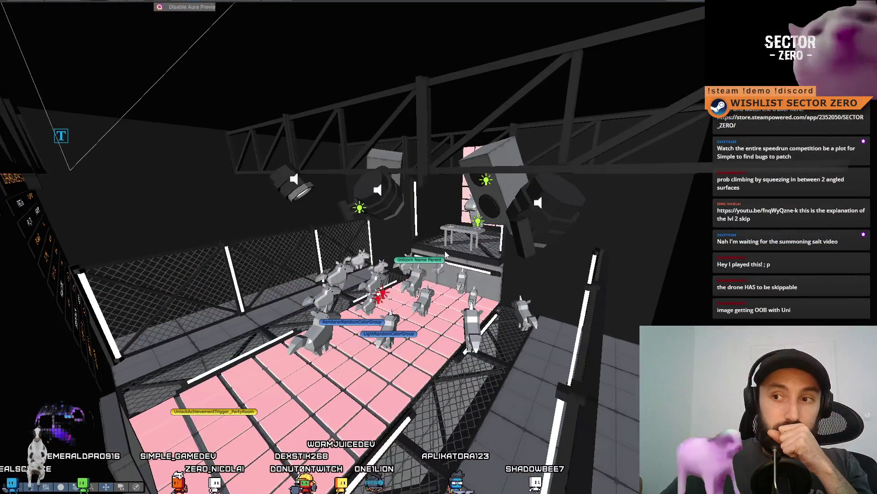
Fly past the CUBE HUNT WALL OF FAME, over the pink unicorn dance floor, down to the DJ table
{"action": "left_click_drag", "start_coordinate": [493, 278], "coordinate": [104, 275]}
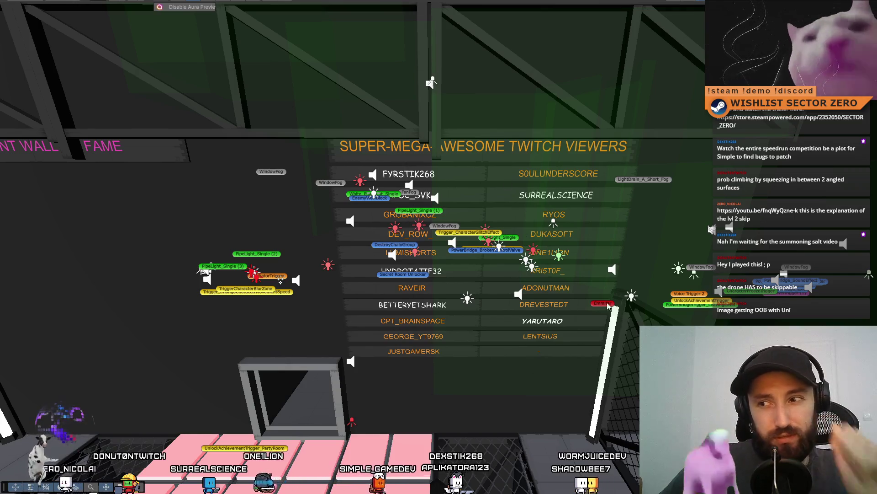
{"action": "mouse_move", "coordinate": [515, 181]}
{"action": "left_mouse_down"}
{"action": "mouse_move", "coordinate": [427, 183]}
{"action": "mouse_move", "coordinate": [519, 198]}
{"action": "left_mouse_up"}
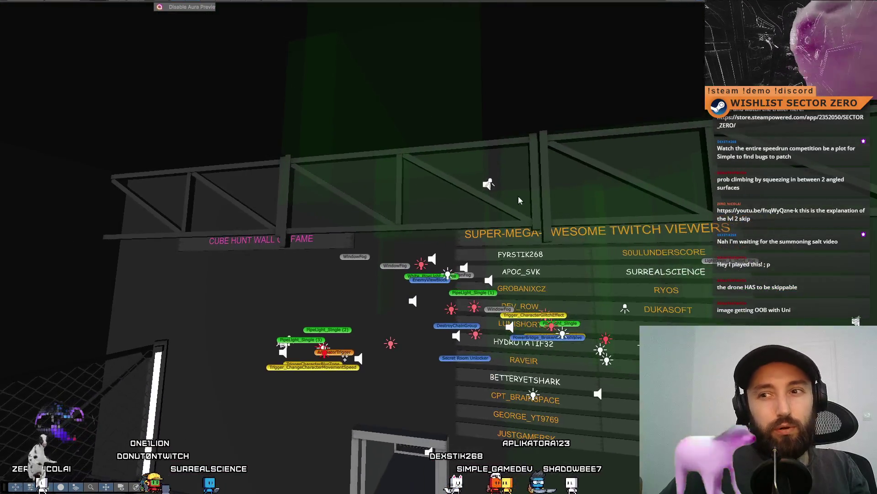
{"action": "left_click_drag", "start_coordinate": [377, 273], "coordinate": [393, 305]}
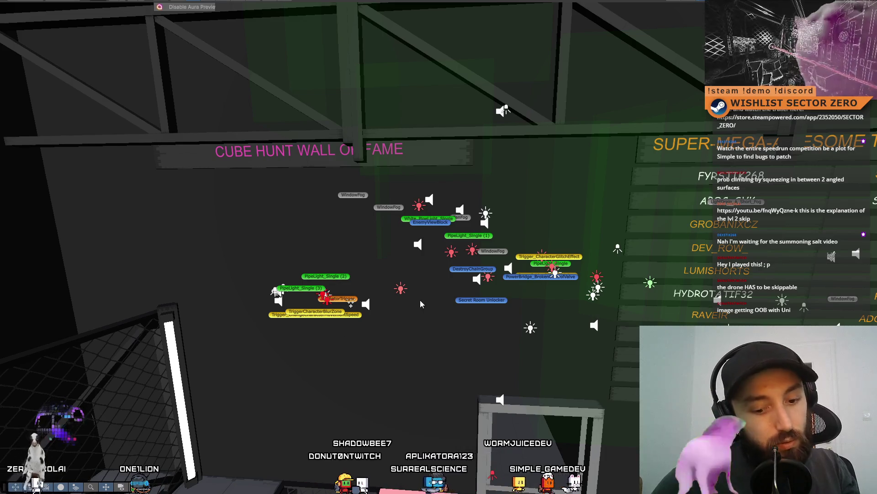
{"action": "mouse_move", "coordinate": [417, 302]}
{"action": "left_mouse_down"}
{"action": "mouse_move", "coordinate": [317, 406]}
{"action": "mouse_move", "coordinate": [486, 382]}
{"action": "mouse_move", "coordinate": [165, 309]}
{"action": "mouse_move", "coordinate": [242, 253]}
{"action": "mouse_move", "coordinate": [295, 178]}
{"action": "left_mouse_up"}
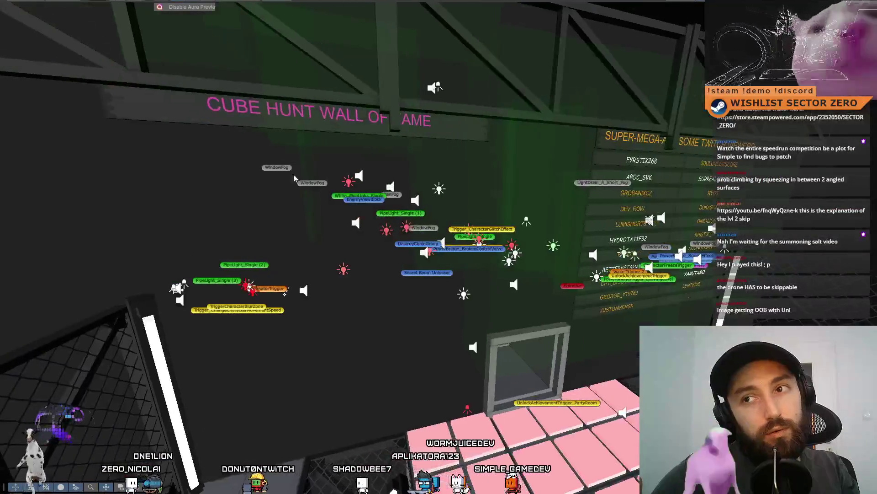
{"action": "mouse_move", "coordinate": [348, 181]}
{"action": "left_mouse_down"}
{"action": "mouse_move", "coordinate": [825, 295]}
{"action": "mouse_move", "coordinate": [702, 292]}
{"action": "mouse_move", "coordinate": [603, 365]}
{"action": "mouse_move", "coordinate": [581, 301]}
{"action": "mouse_move", "coordinate": [544, 265]}
{"action": "left_mouse_up"}
{"action": "left_click_drag", "start_coordinate": [631, 281], "coordinate": [606, 237]}
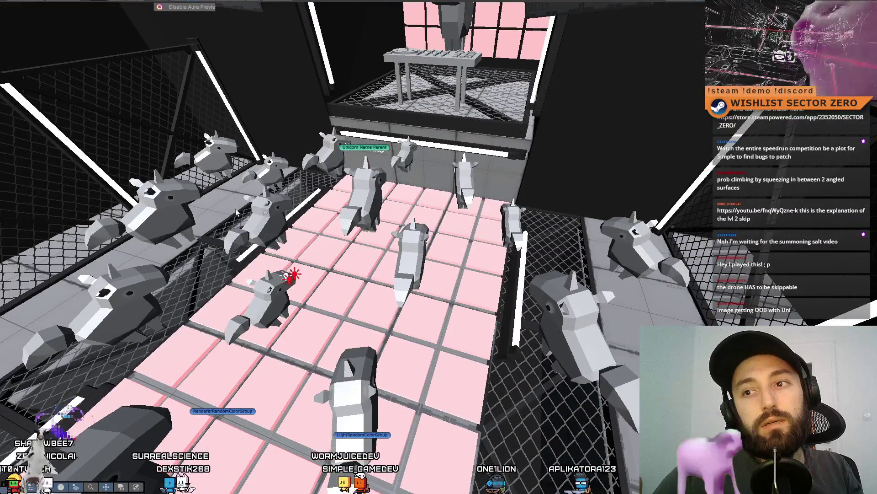
{"action": "mouse_move", "coordinate": [591, 192]}
{"action": "left_mouse_down"}
{"action": "mouse_move", "coordinate": [863, 251]}
{"action": "mouse_move", "coordinate": [679, 259]}
{"action": "mouse_move", "coordinate": [445, 289]}
{"action": "mouse_move", "coordinate": [241, 373]}
{"action": "mouse_move", "coordinate": [297, 345]}
{"action": "left_mouse_up"}
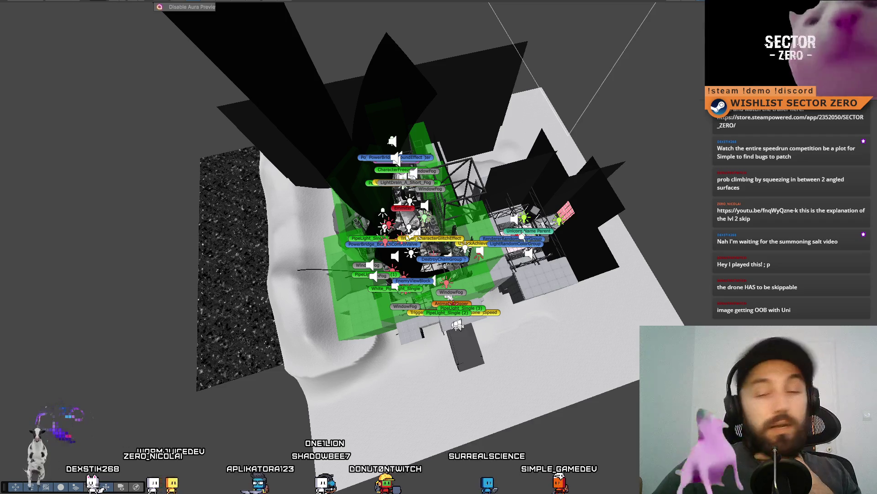
Start Level Prequel 5 in Play mode and stop it a second later
{"action": "key", "text": "ctrl+p"}
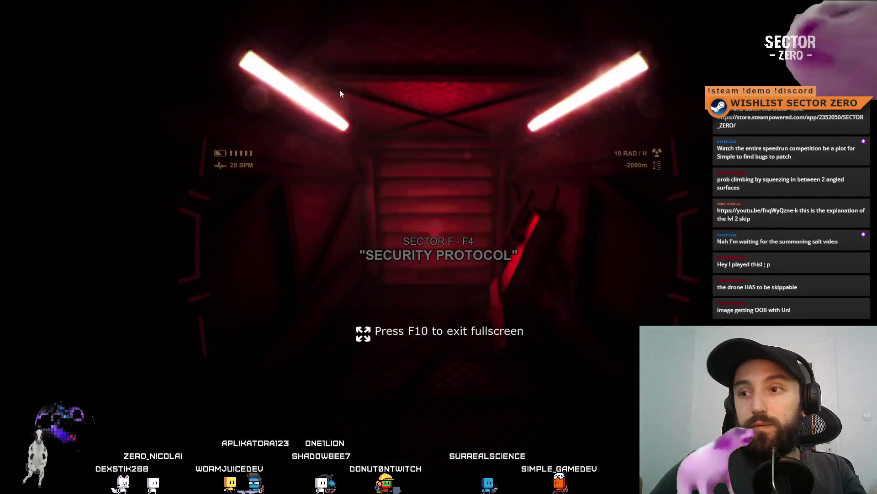
{"action": "key", "text": "ctrl+p"}
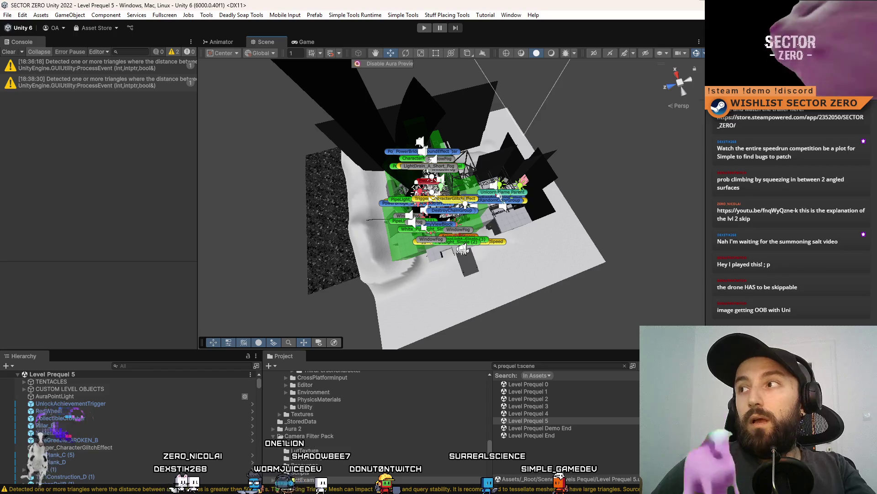